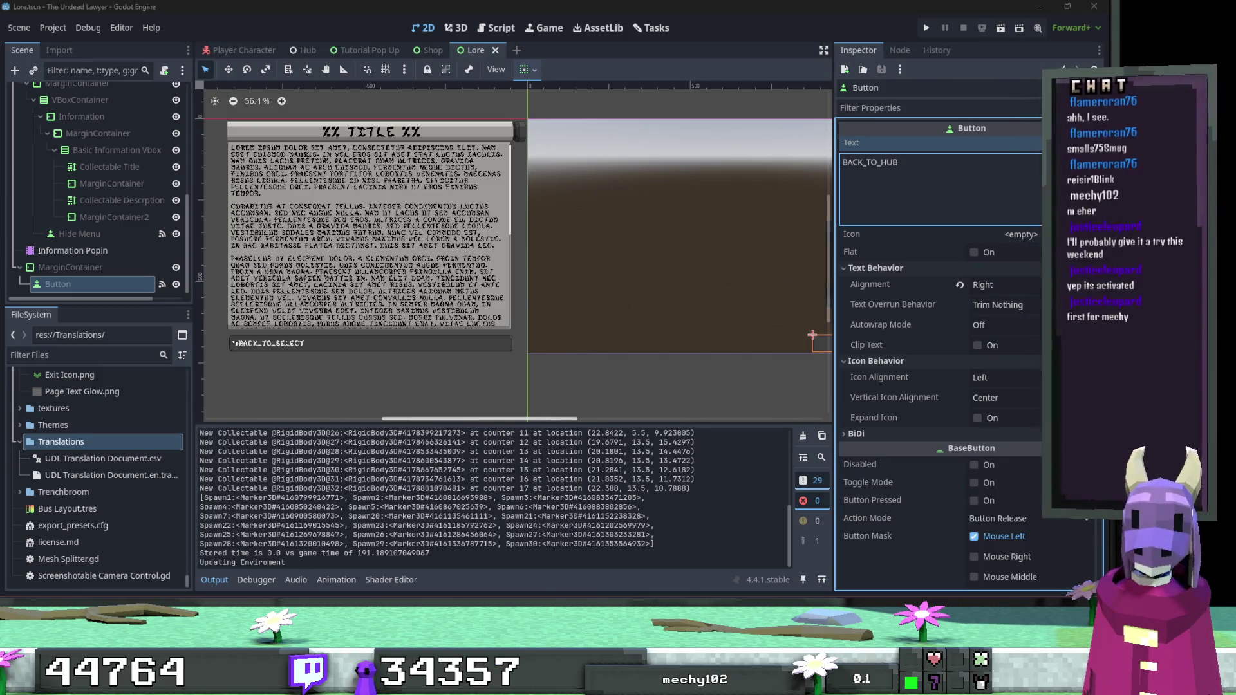
Minimize the Godot editor to reveal the desktop.
{"action": "key", "text": "super+d"}
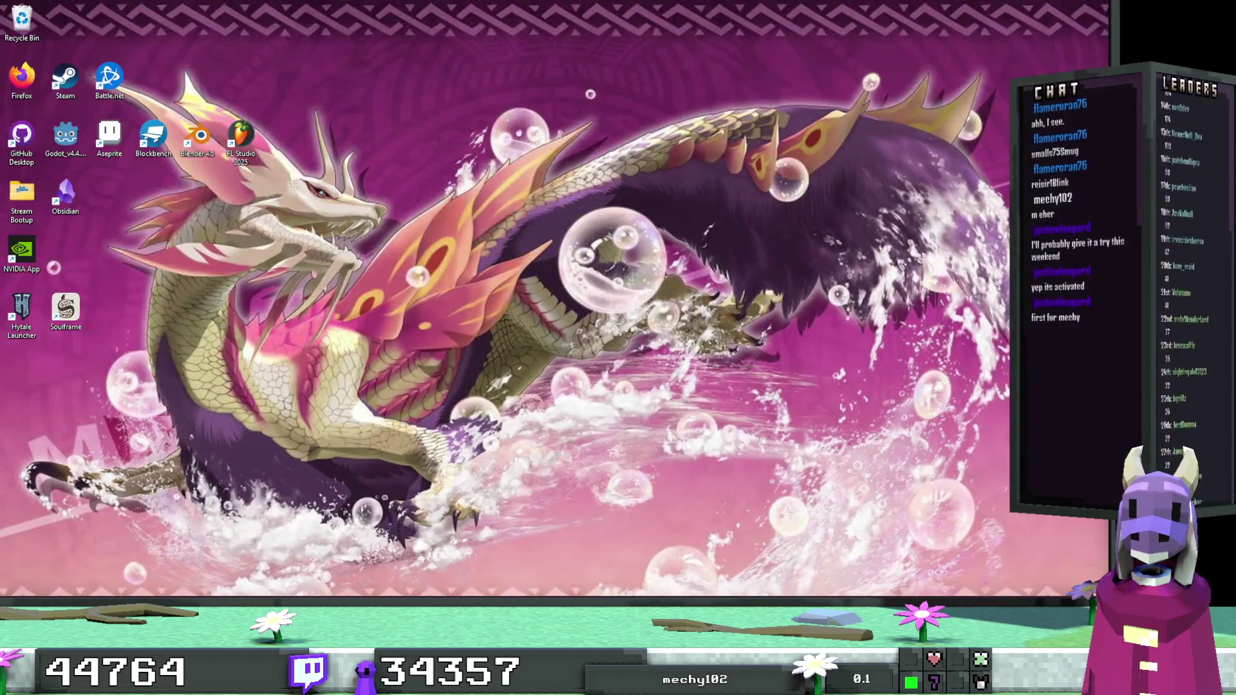
Bring the Godot editor back and deselect the Button node in the Lore scene.
{"action": "key", "text": "super+d"}
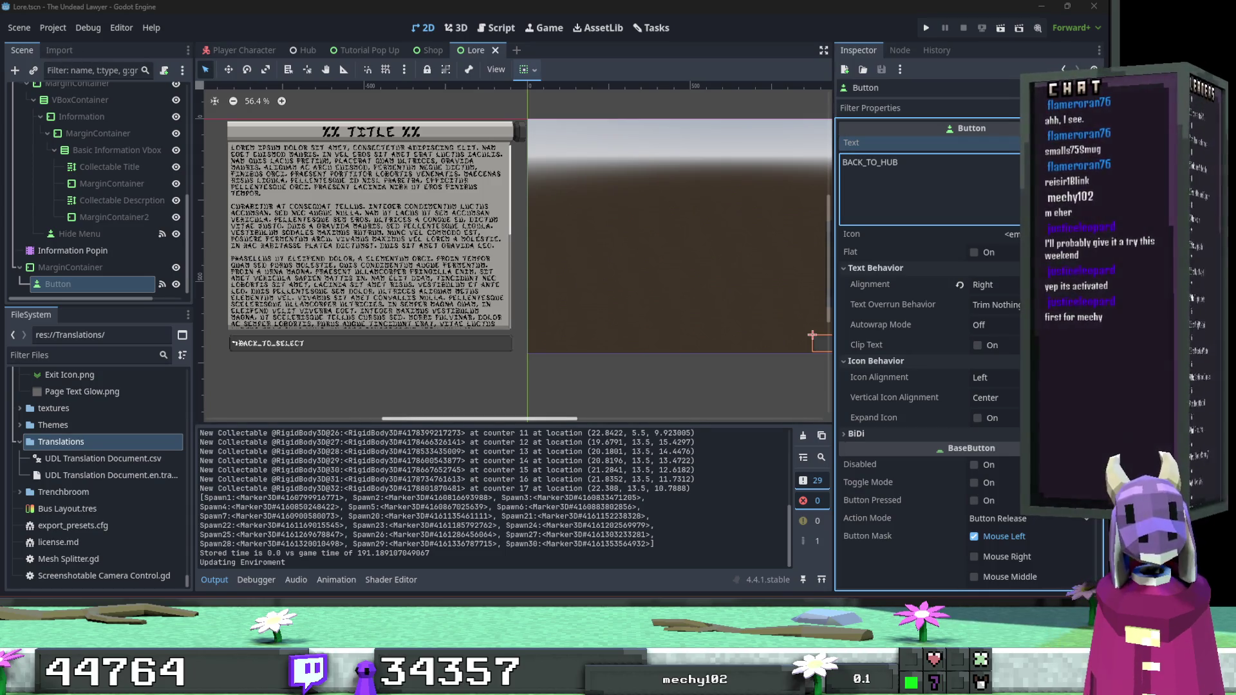
{"action": "left_click", "coordinate": [685, 369]}
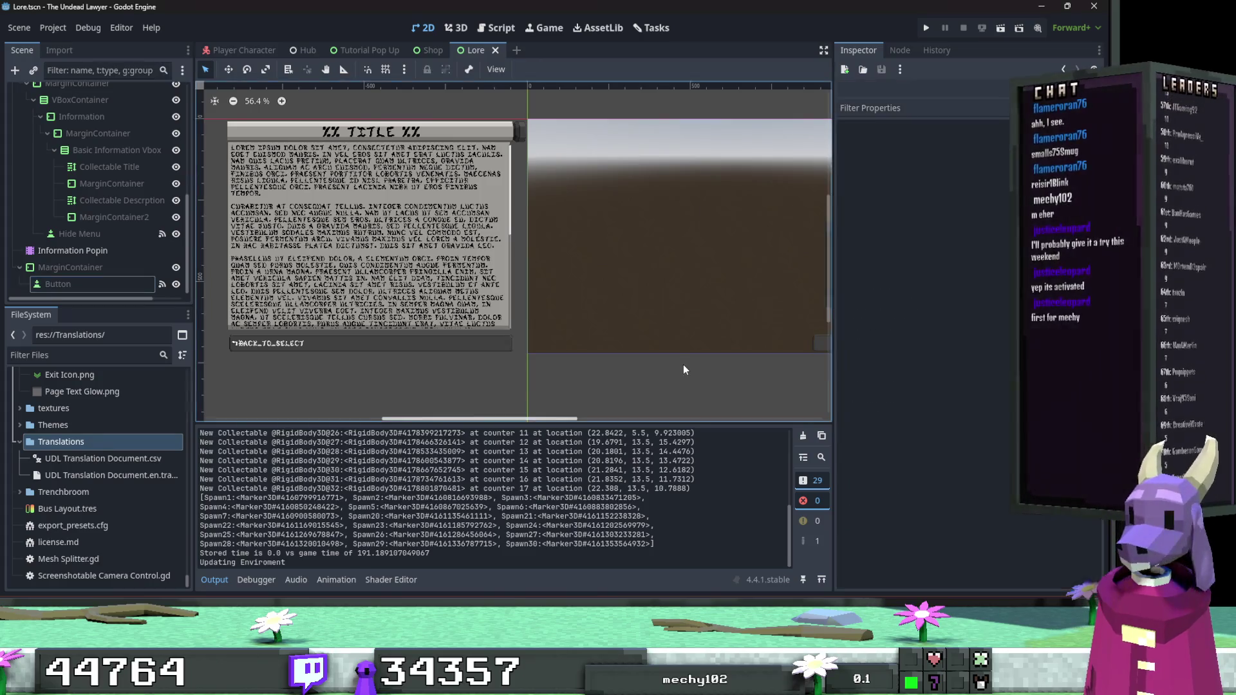
Close the Tutorial Pop Up, Shop and Lore scene tabs.
{"action": "left_click_drag", "start_coordinate": [684, 365], "coordinate": [622, 358]}
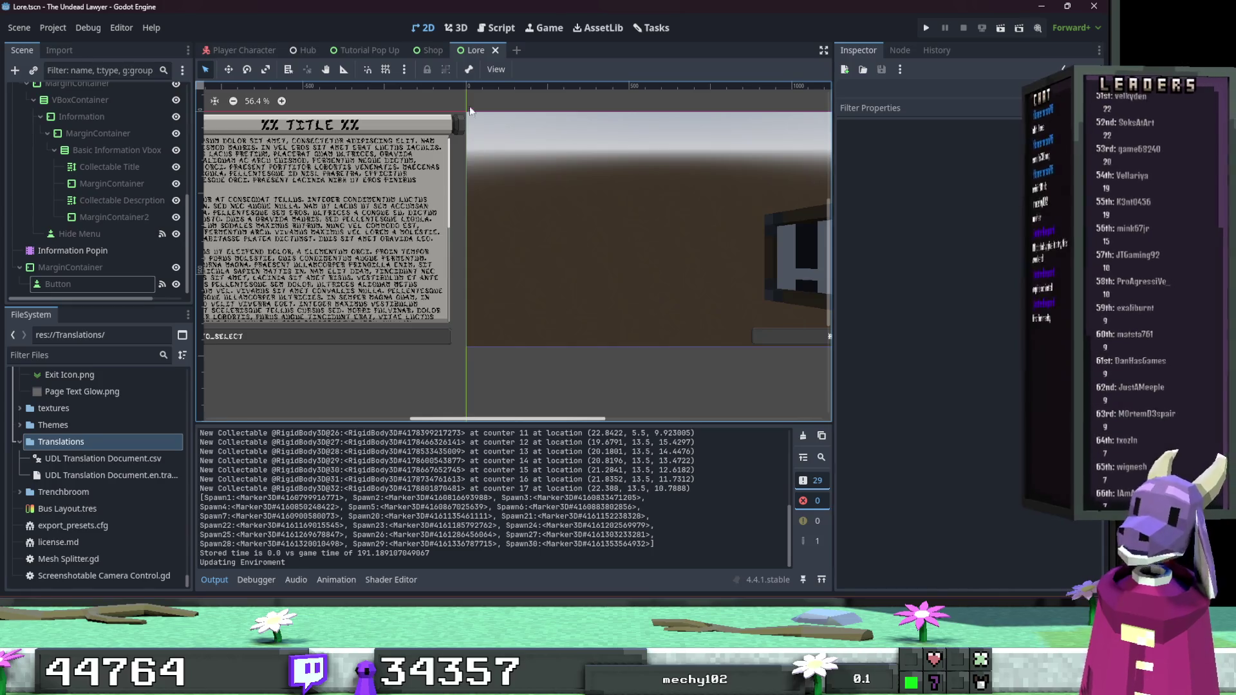
{"action": "left_click", "coordinate": [373, 50]}
{"action": "left_click", "coordinate": [408, 50]}
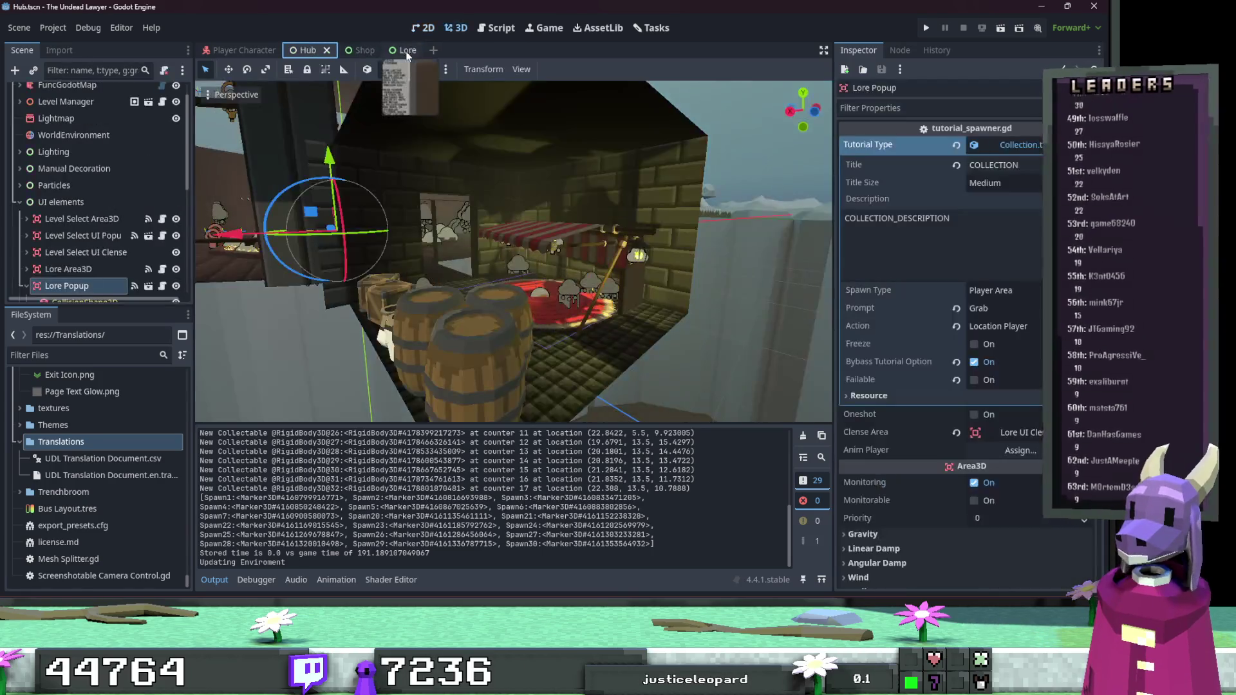
{"action": "left_click", "coordinate": [361, 51]}
{"action": "left_click", "coordinate": [376, 50]}
{"action": "left_click", "coordinate": [357, 52]}
{"action": "left_click", "coordinate": [370, 53]}
Filter FileSystem for 'Option', open Options Menu.tscn and select its AUDIO node.
{"action": "left_click", "coordinate": [93, 355]}
{"action": "type", "text": "Option"}
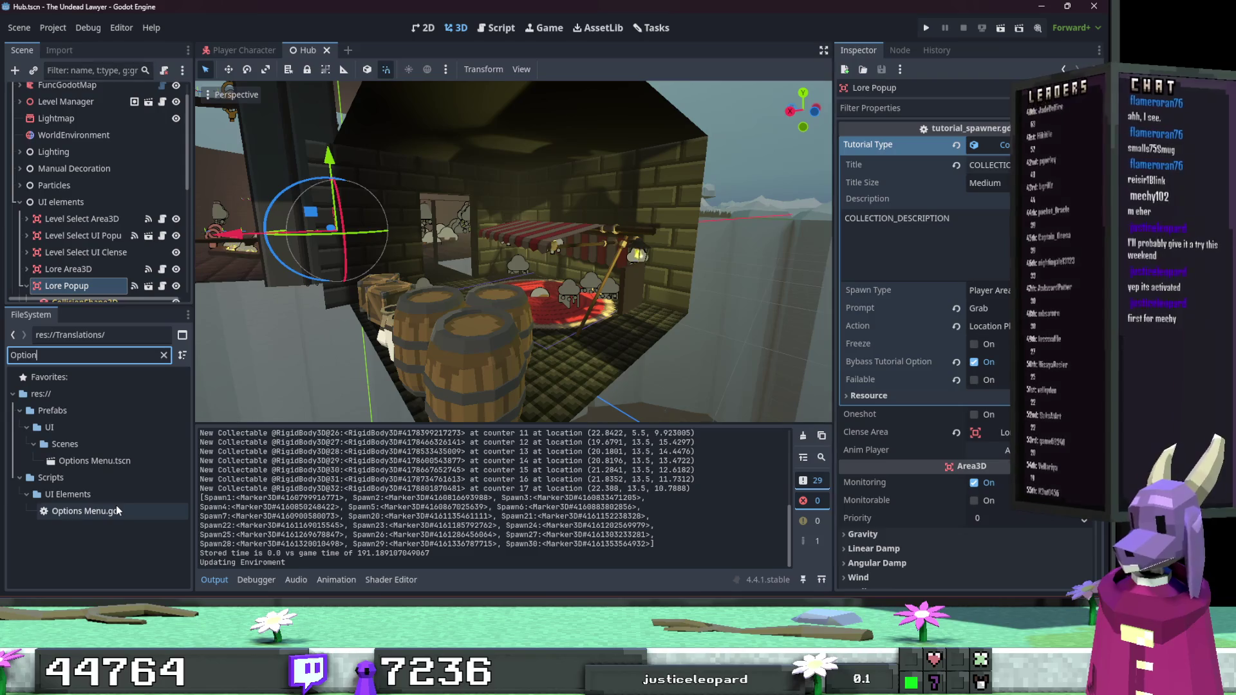
{"action": "double_click", "coordinate": [96, 461]}
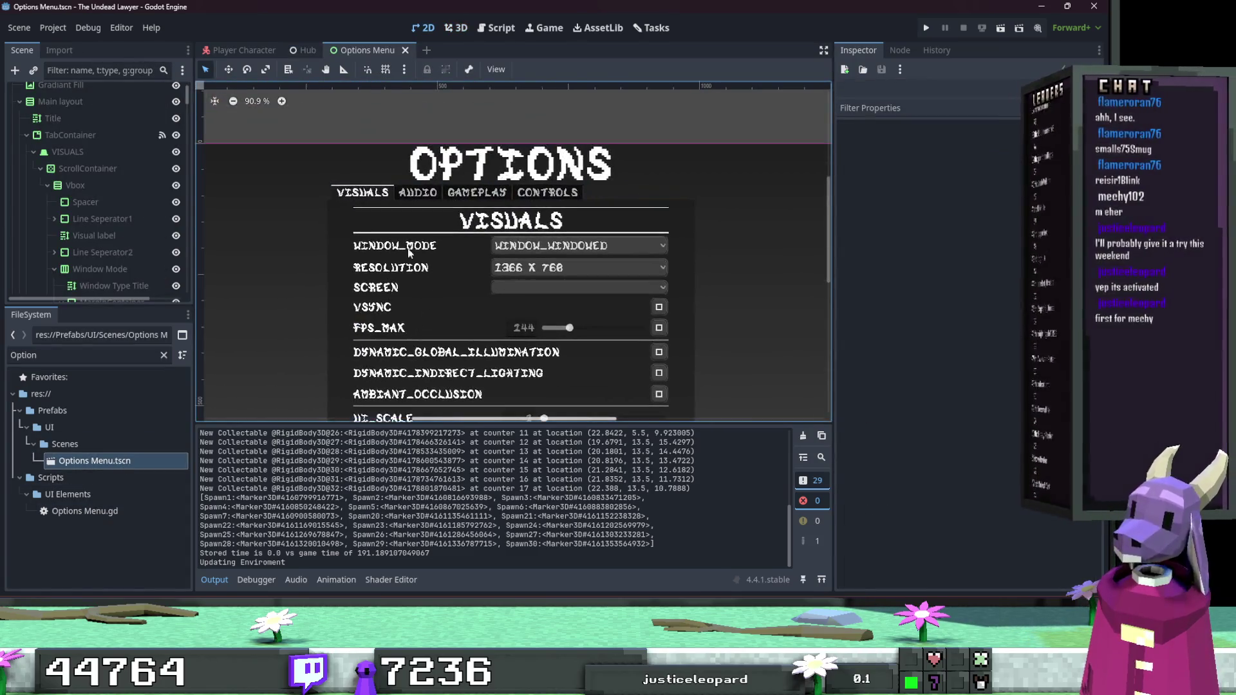
{"action": "left_click", "coordinate": [26, 135]}
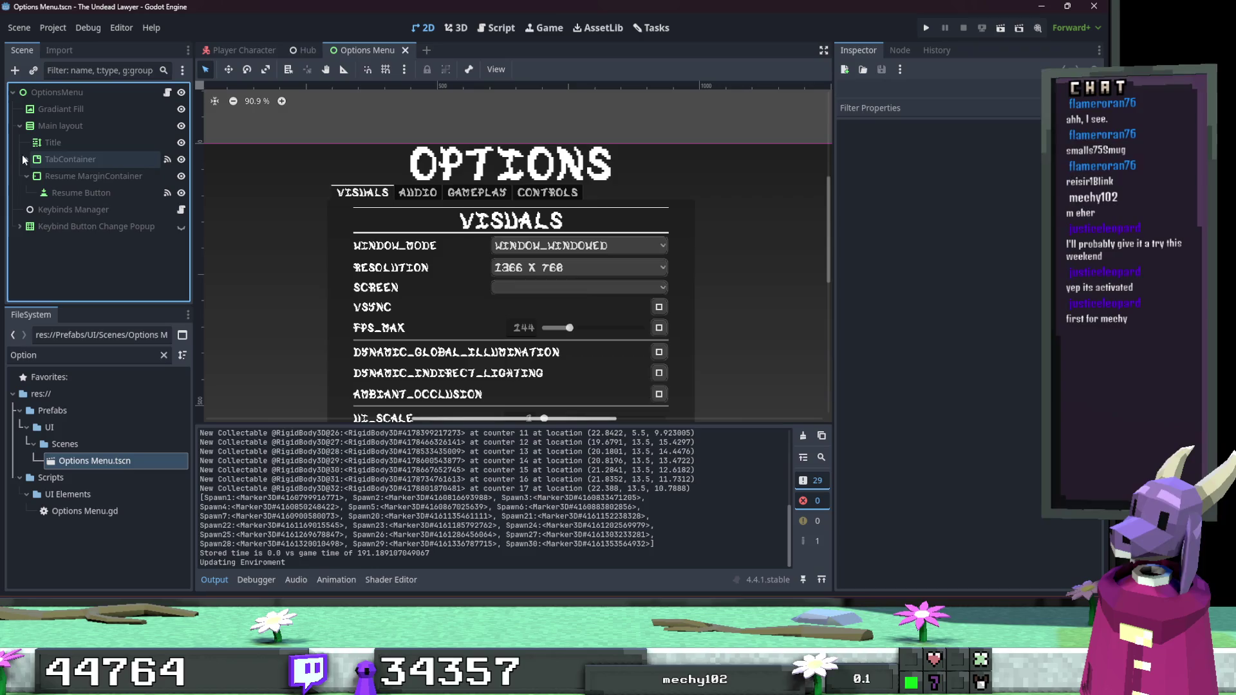
{"action": "left_click", "coordinate": [21, 159]}
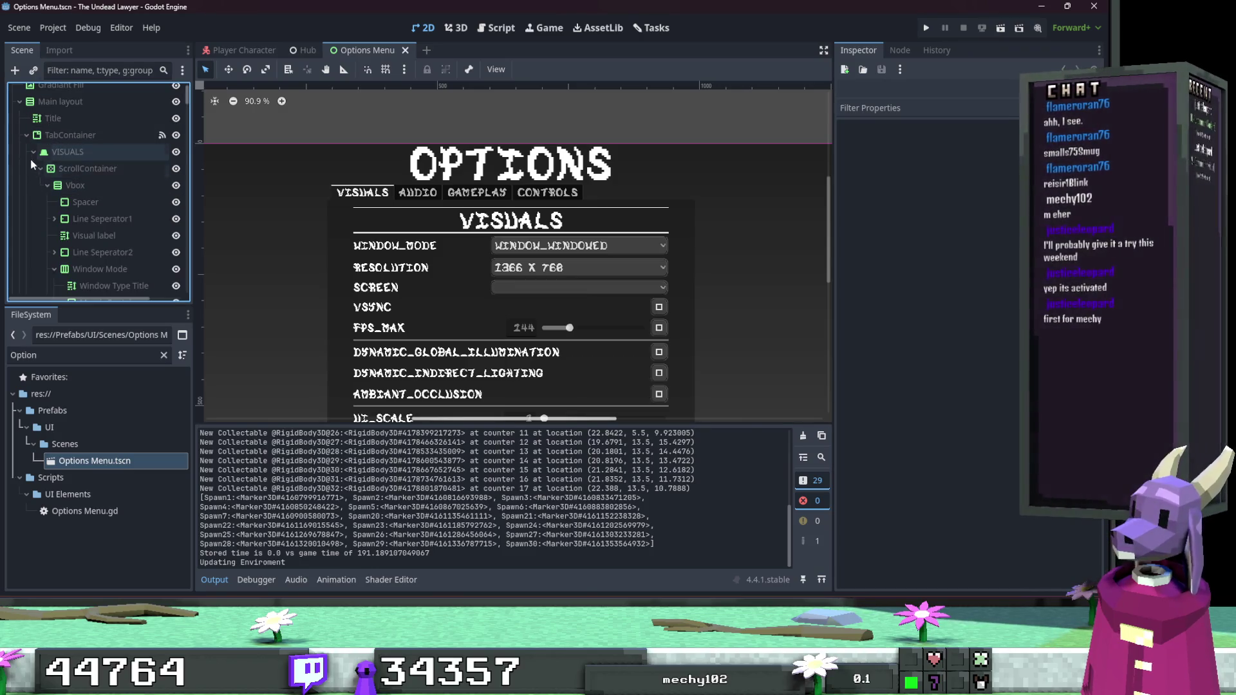
{"action": "left_click", "coordinate": [29, 158]}
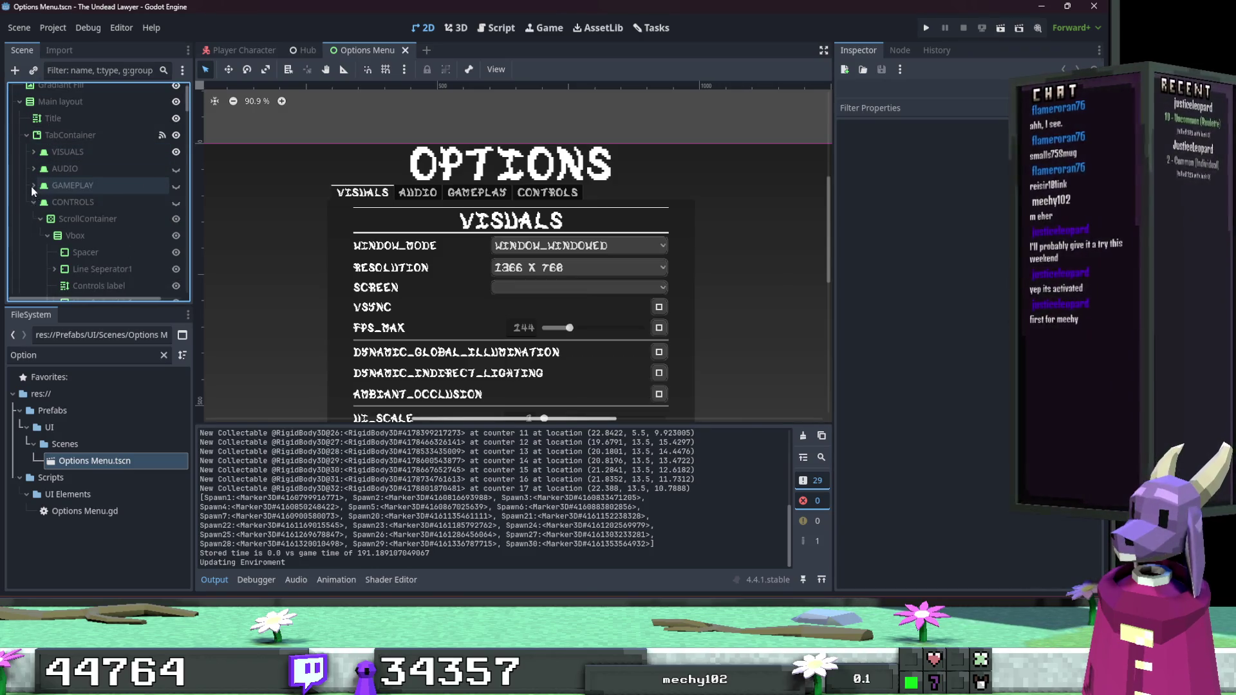
{"action": "left_click", "coordinate": [31, 199]}
{"action": "left_click", "coordinate": [74, 189]}
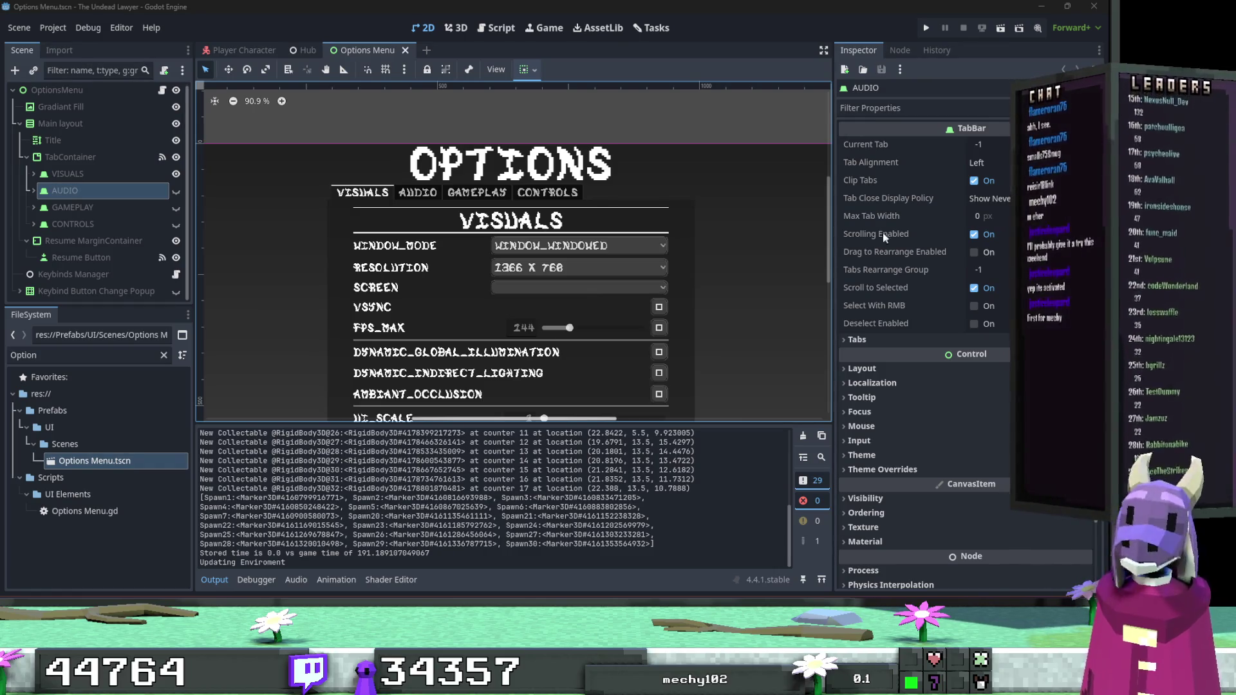
Zoom the canvas out to see the whole menu and clear the Output log.
{"action": "scroll", "coordinate": [652, 194], "scroll_direction": "down", "scroll_amount": 2}
{"action": "scroll", "coordinate": [653, 215], "scroll_direction": "down", "scroll_amount": 1}
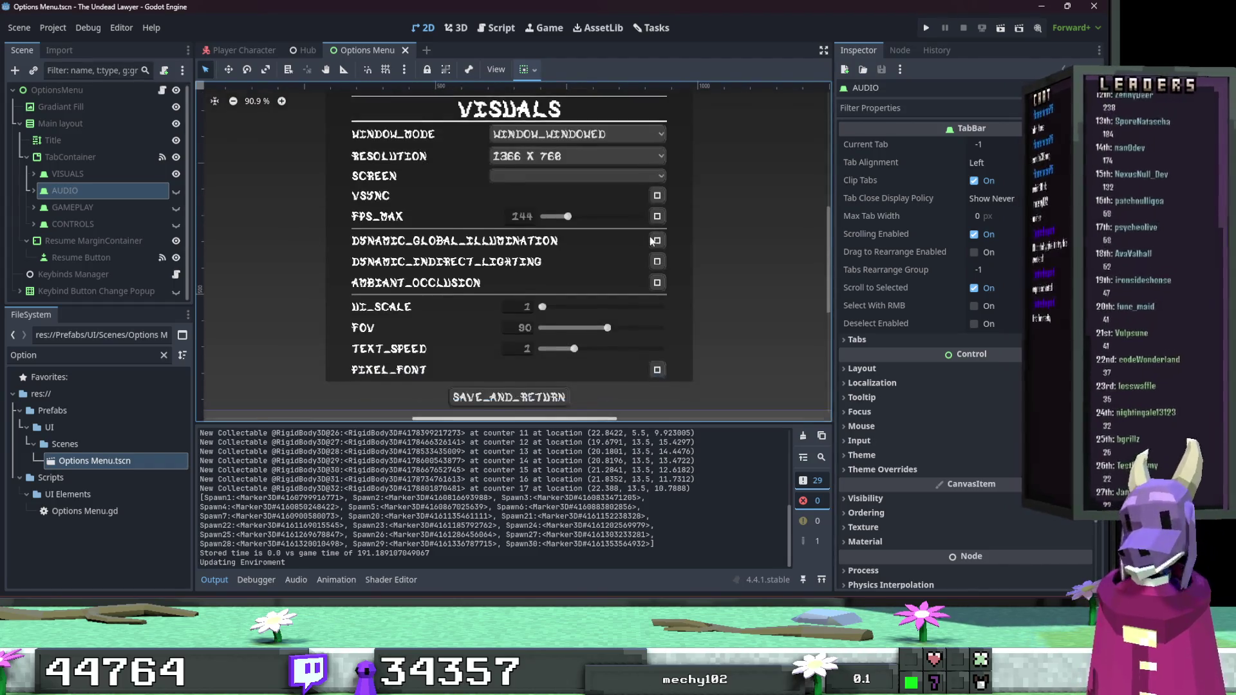
{"action": "scroll", "coordinate": [644, 258], "scroll_direction": "down", "scroll_amount": 3, "text": "ctrl"}
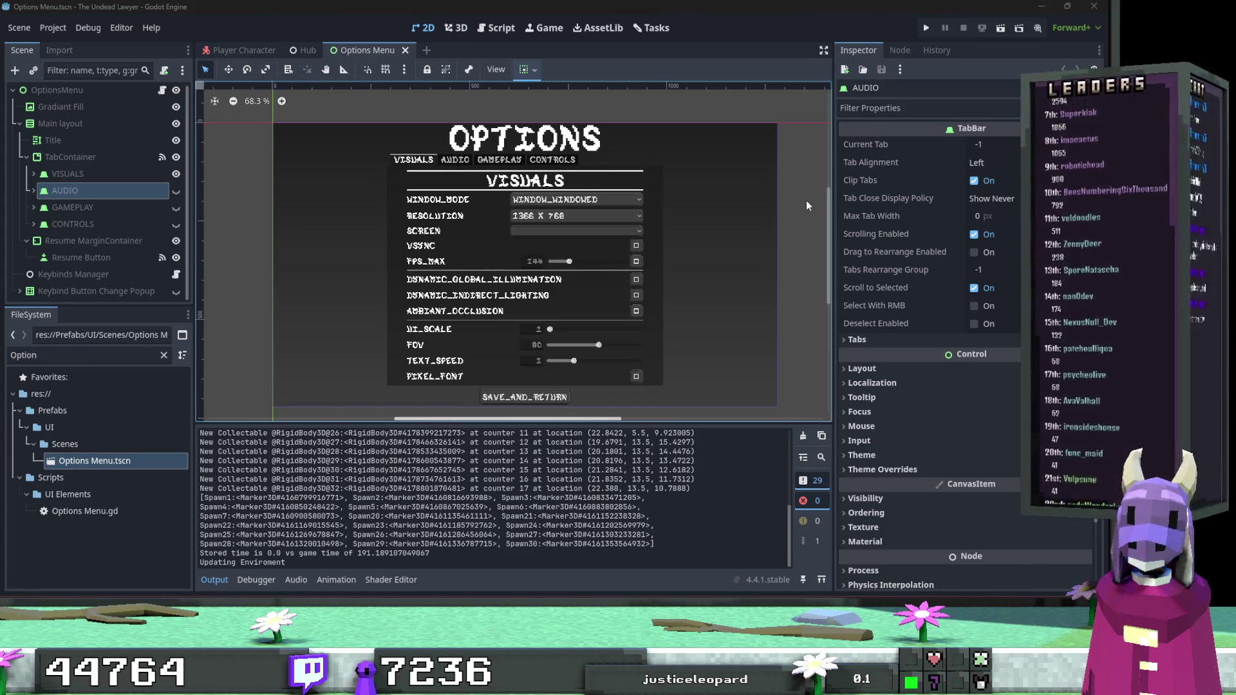
{"action": "left_click", "coordinate": [807, 438]}
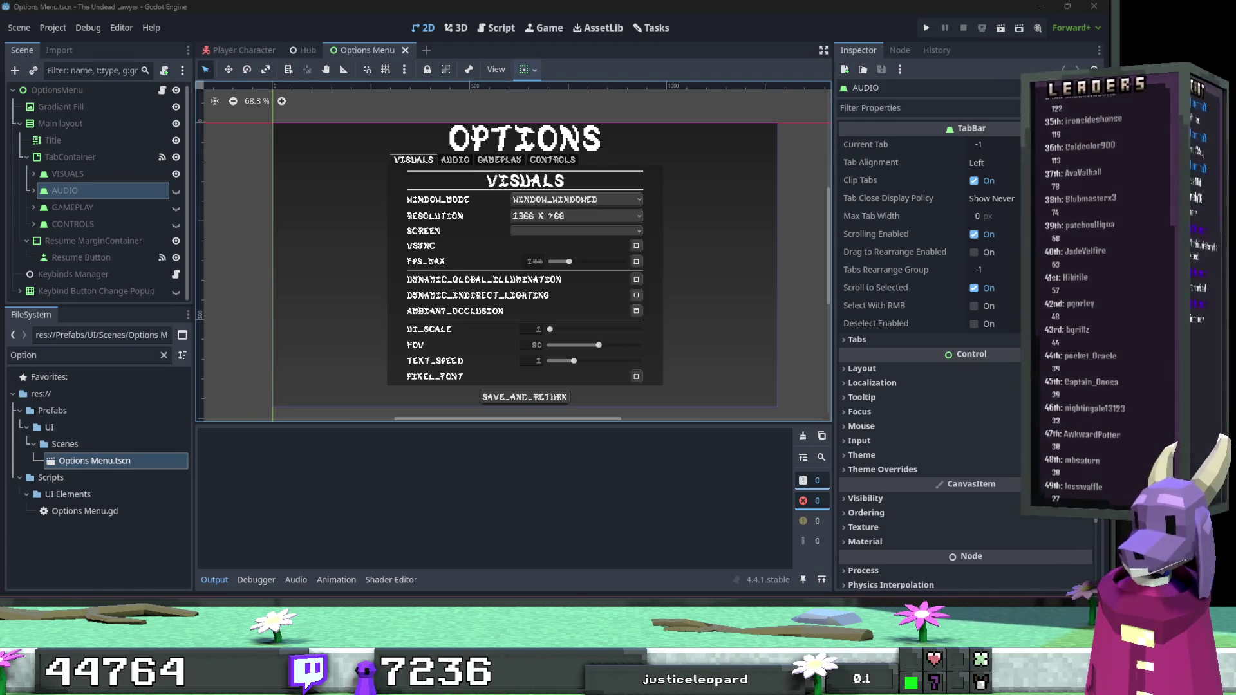
Expand GAMEPLAY > ScrollContainer and collapse the Toggle Tutorials, Restartable, Visual Timer and Visual Speedometer rows.
{"action": "left_click", "coordinate": [138, 208]}
{"action": "left_click", "coordinate": [34, 206]}
{"action": "scroll", "coordinate": [32, 203], "scroll_direction": "down", "scroll_amount": 2}
{"action": "left_click", "coordinate": [41, 194]}
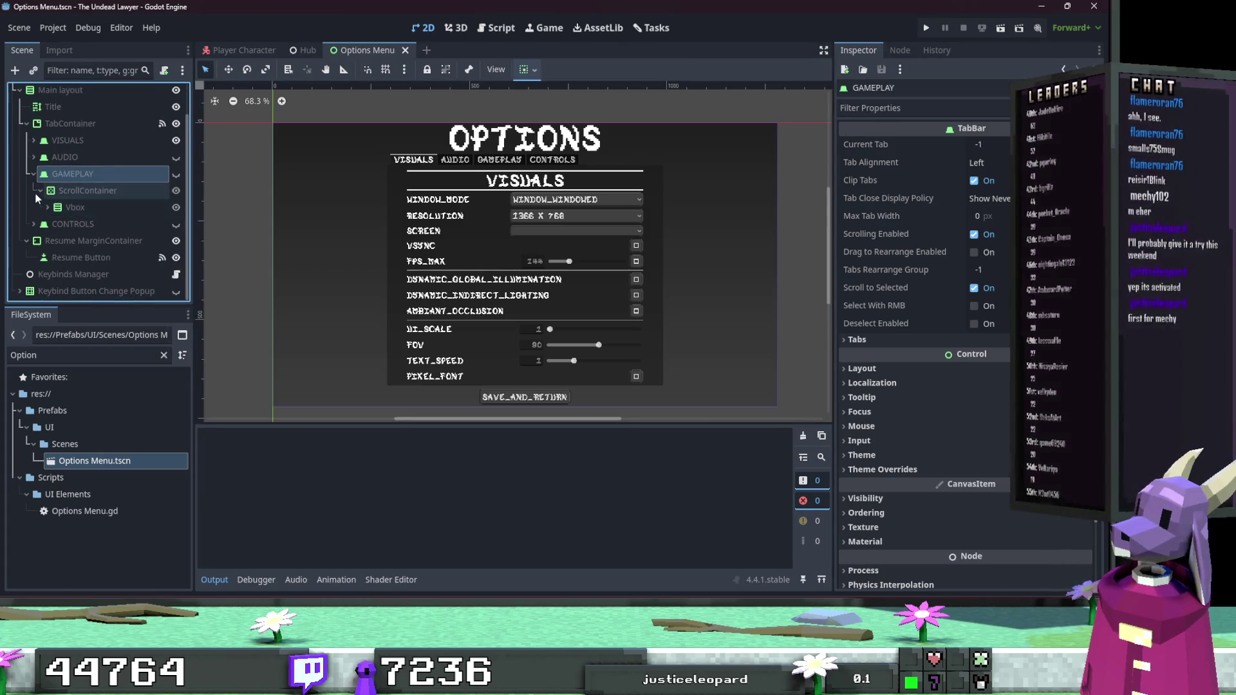
{"action": "left_click", "coordinate": [42, 207]}
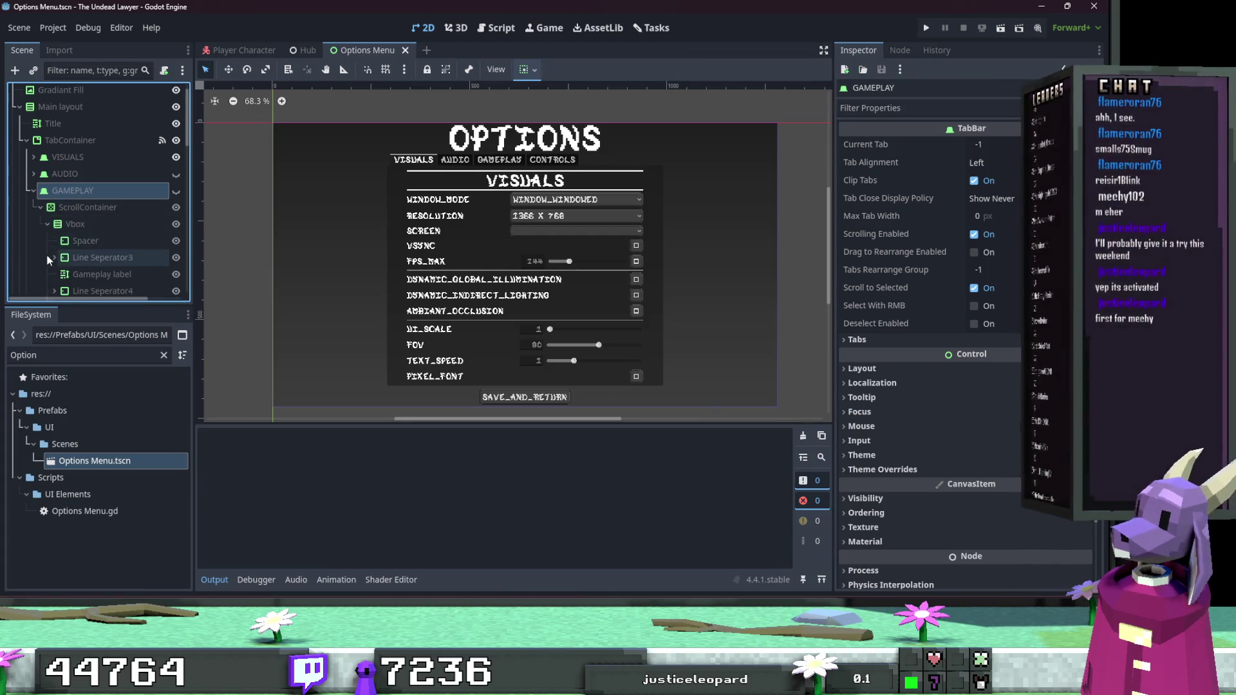
{"action": "scroll", "coordinate": [46, 257], "scroll_direction": "down", "scroll_amount": 3}
{"action": "scroll", "coordinate": [47, 257], "scroll_direction": "down", "scroll_amount": 3}
{"action": "left_click", "coordinate": [54, 152]}
{"action": "left_click", "coordinate": [53, 169]}
{"action": "left_click", "coordinate": [54, 218]}
{"action": "left_click", "coordinate": [54, 235]}
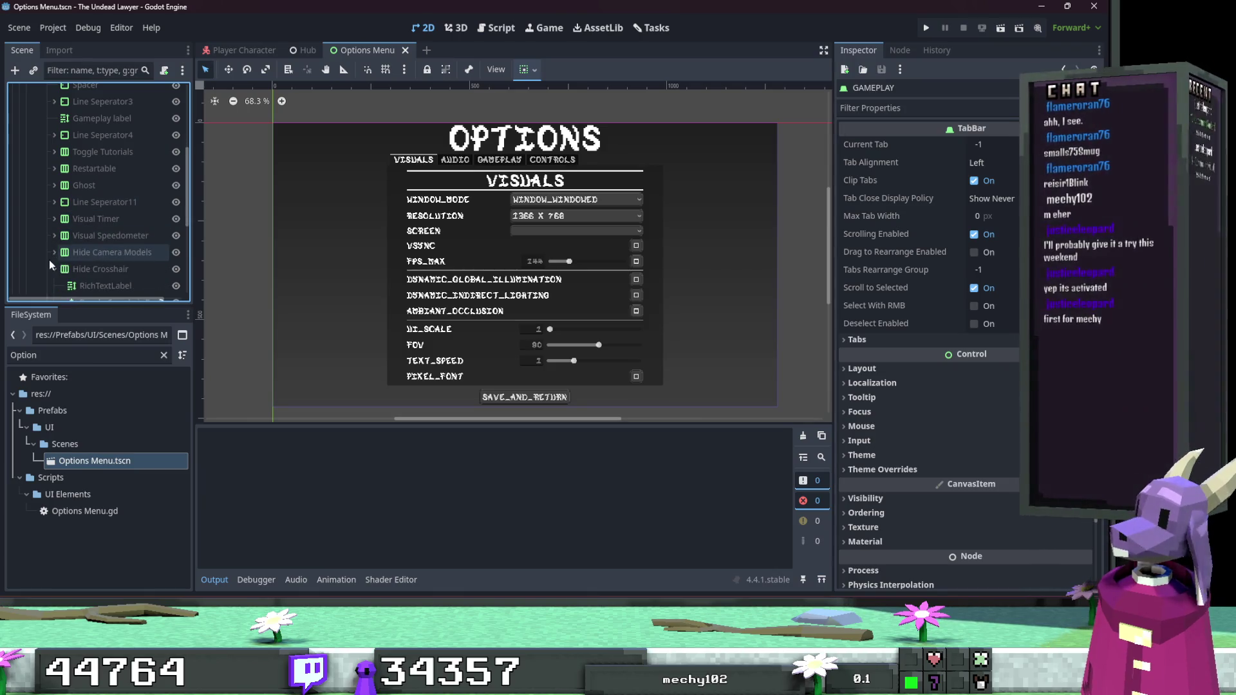
{"action": "scroll", "coordinate": [49, 260], "scroll_direction": "down", "scroll_amount": 1}
{"action": "scroll", "coordinate": [52, 250], "scroll_direction": "up", "scroll_amount": 7}
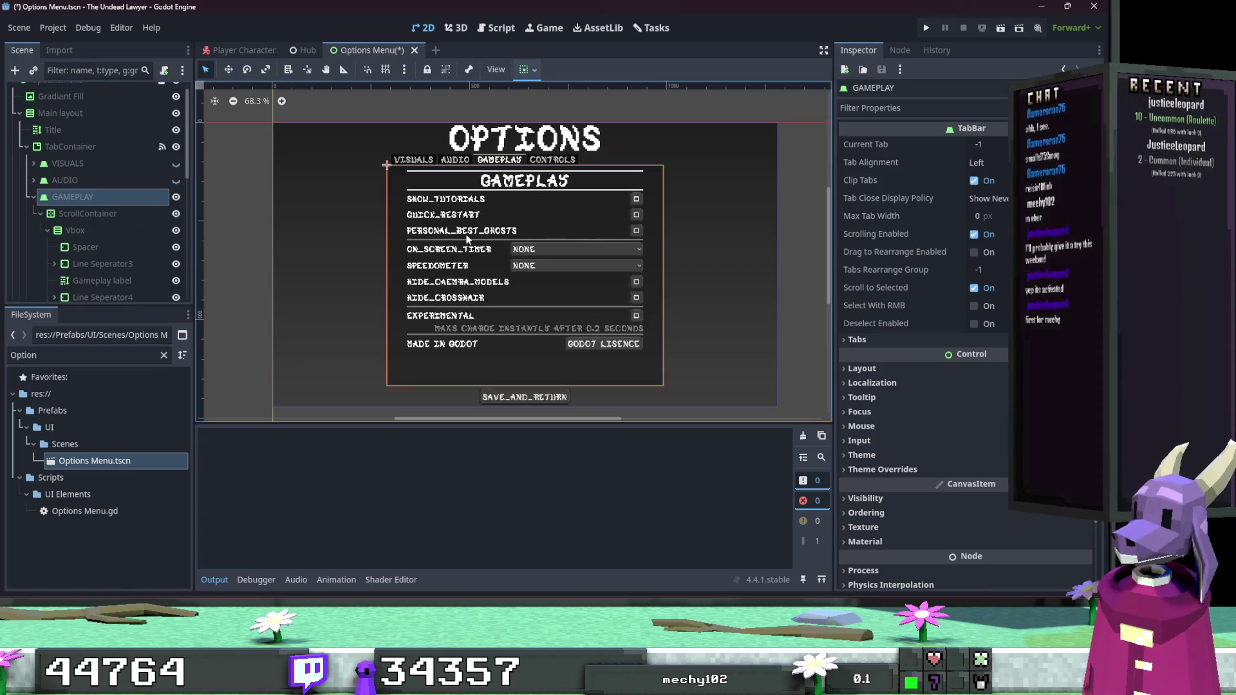
Show the GAMEPLAY page and select the Ghost container behind PERSONAL_BEST_GHOSTS.
{"action": "left_click", "coordinate": [466, 233]}
{"action": "scroll", "coordinate": [117, 260], "scroll_direction": "down", "scroll_amount": 3}
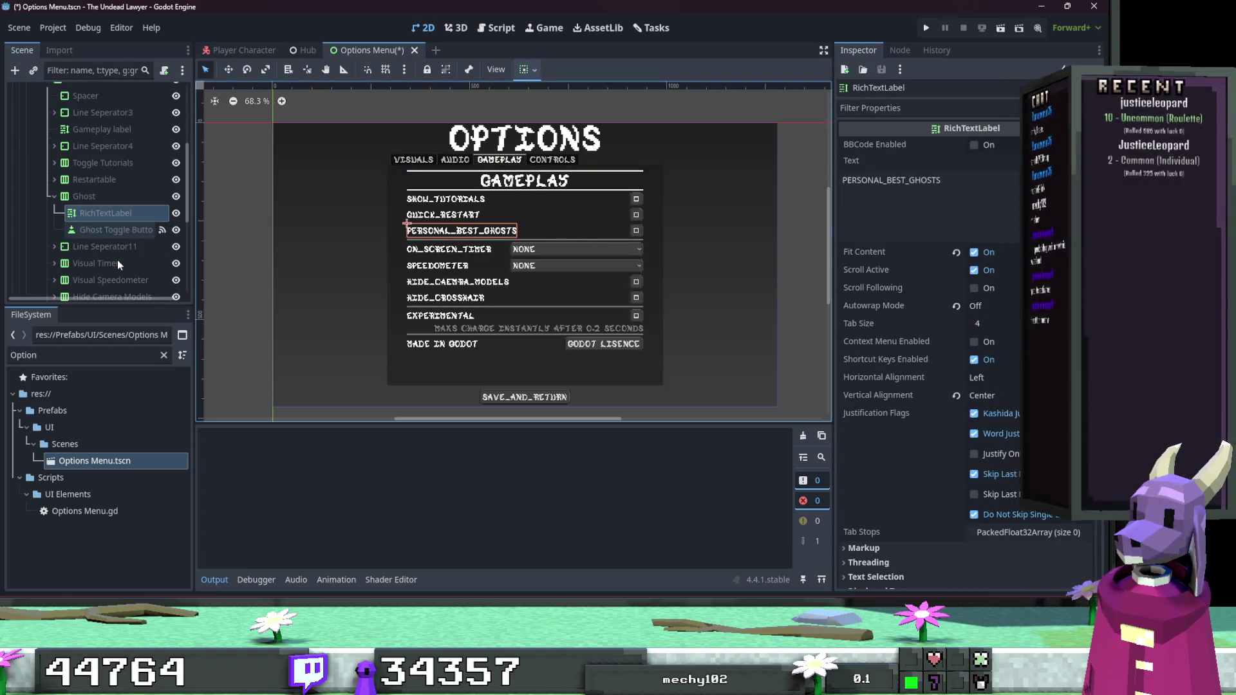
{"action": "left_click", "coordinate": [56, 201]}
{"action": "left_click", "coordinate": [78, 200]}
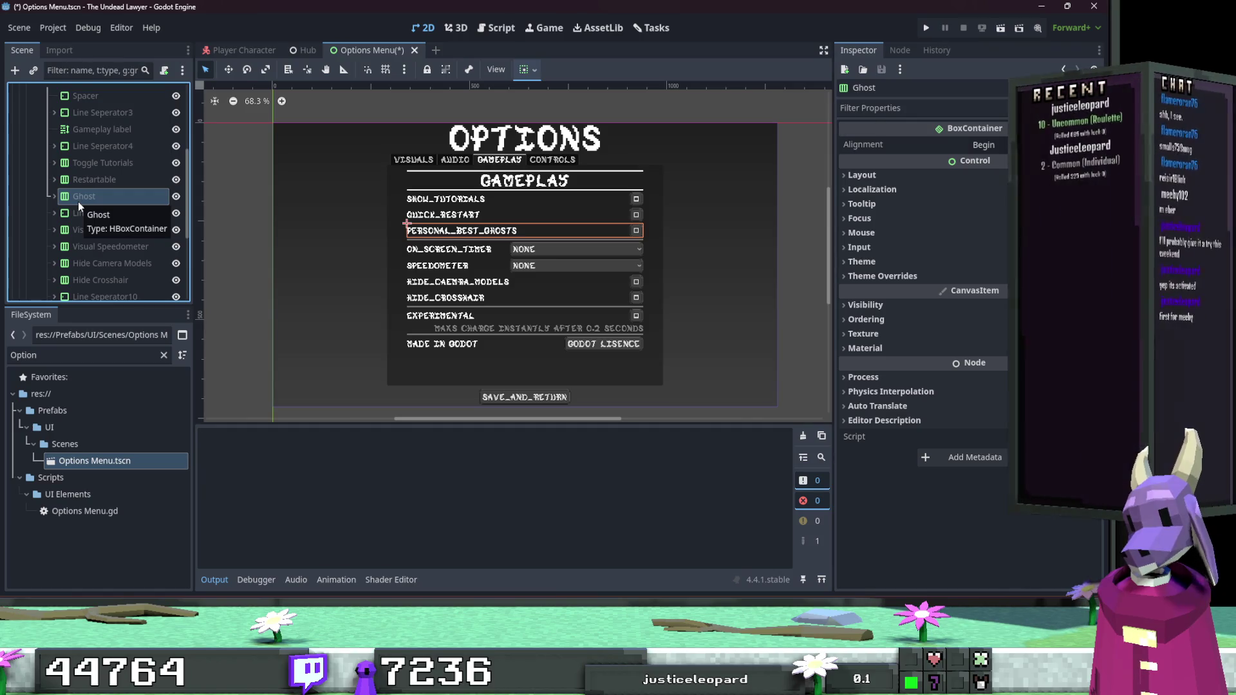
{"action": "right_click", "coordinate": [89, 194]}
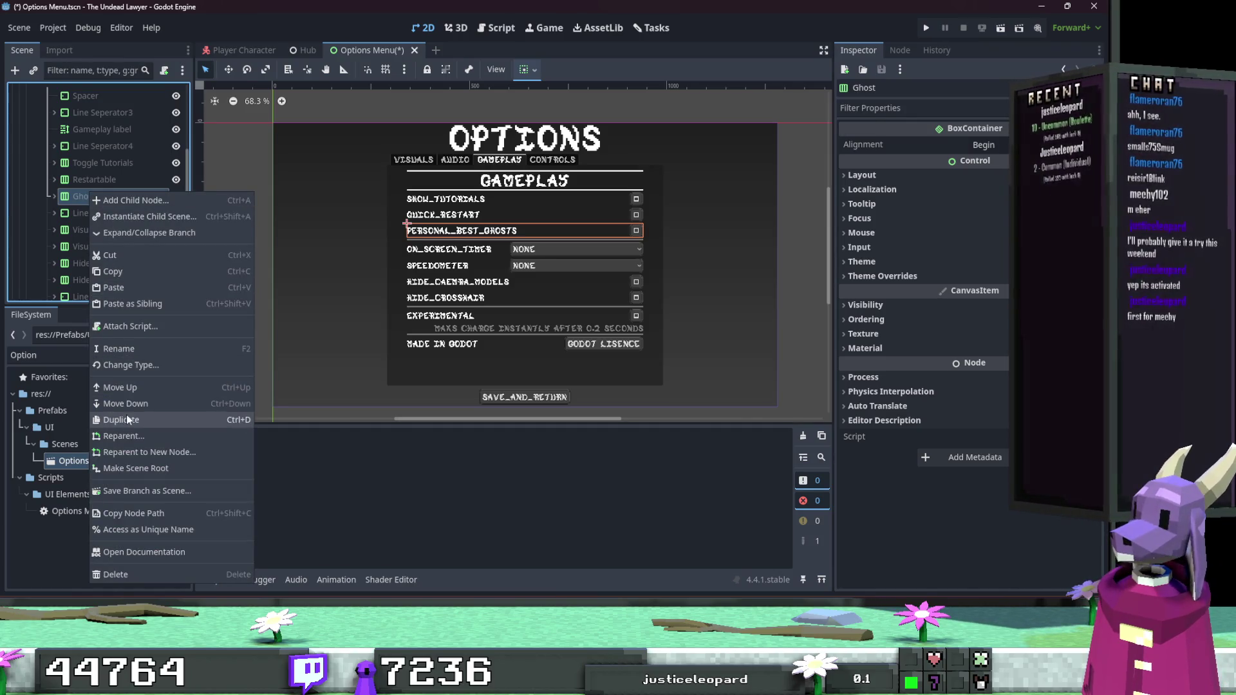
Duplicate the Ghost row and name the copy 'Ghost Collectables'.
{"action": "left_click", "coordinate": [127, 418]}
{"action": "key", "text": "F2"}
{"action": "type", "text": "GHO"}
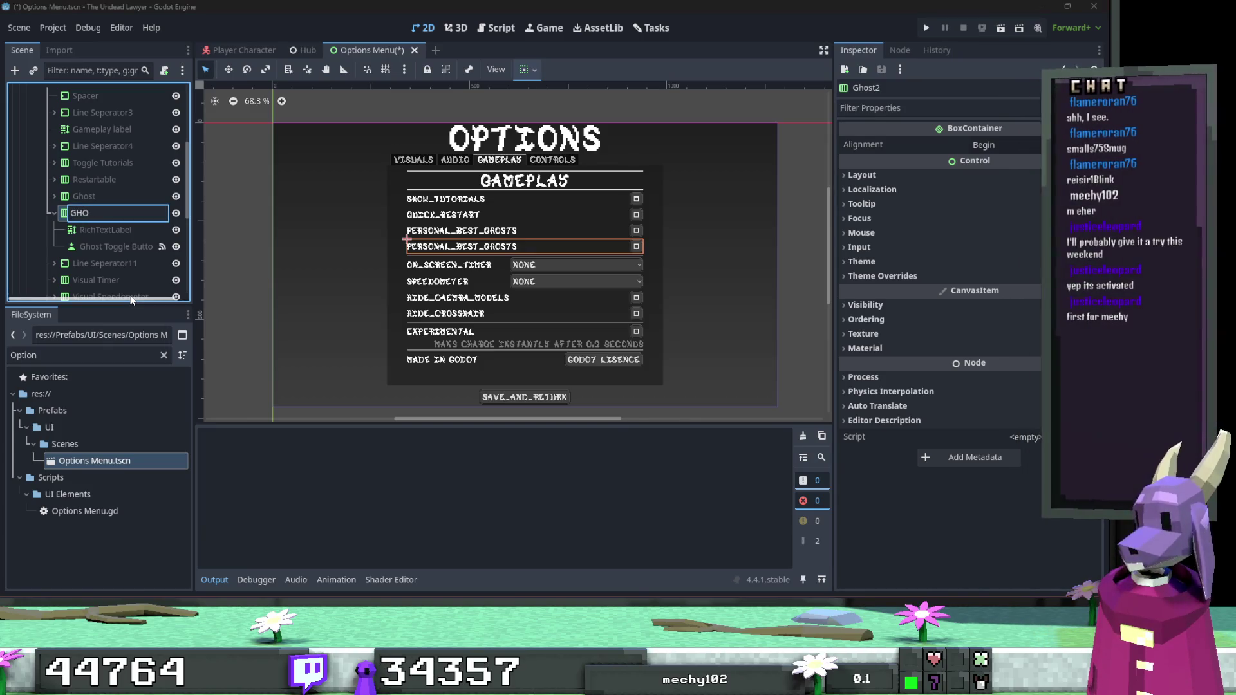
{"action": "type", "text": "Ghost "}
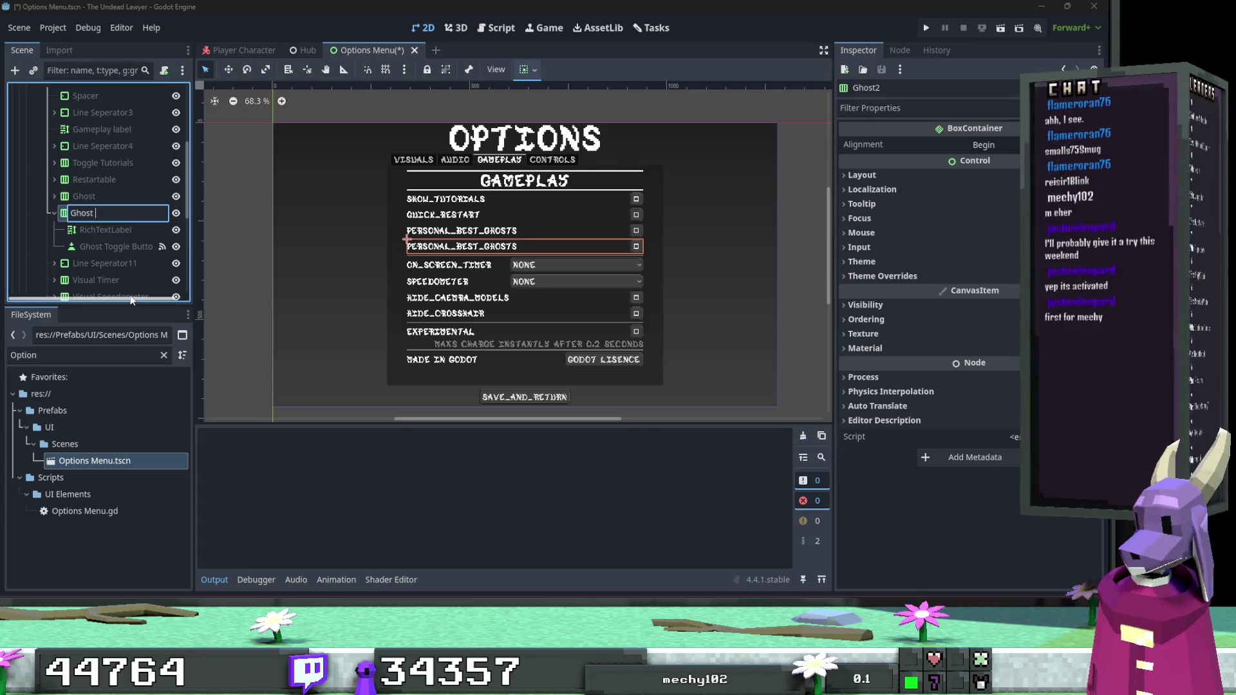
{"action": "type", "text": "Collectables"}
{"action": "key", "text": "Return"}
Set the copy's RichTextLabel Text to REPEATABLE_COLLECTABLES.
{"action": "left_click", "coordinate": [85, 229]}
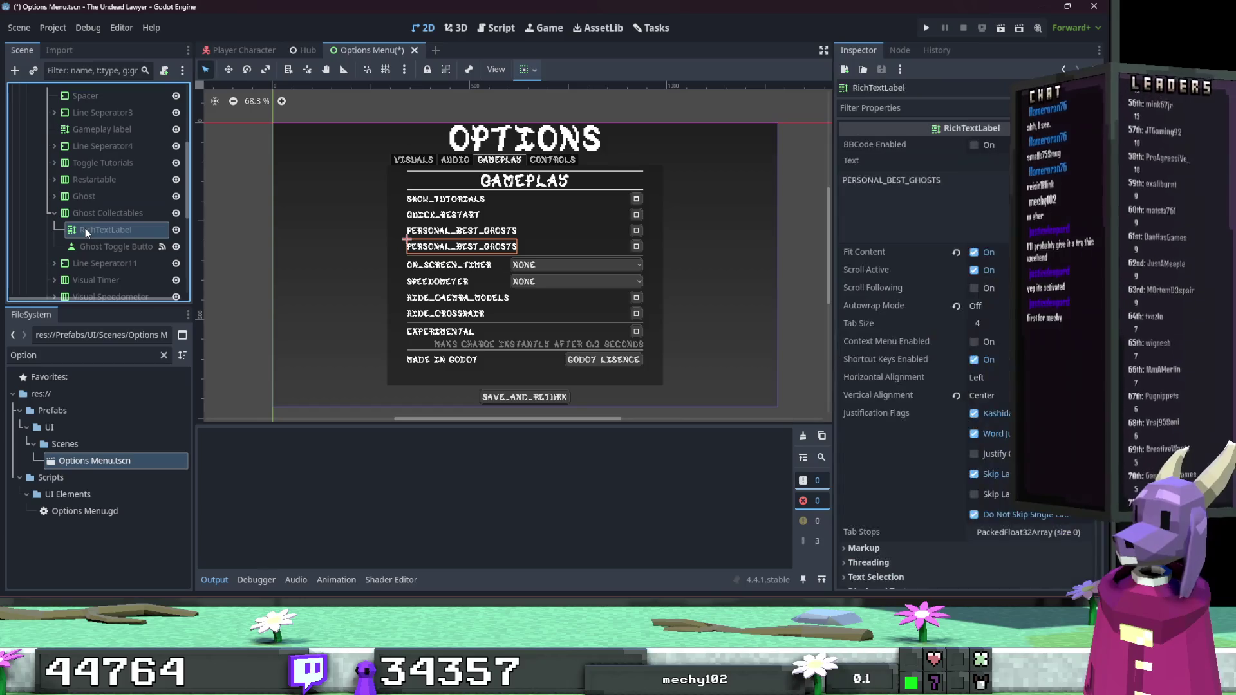
{"action": "left_click", "coordinate": [964, 178]}
{"action": "key", "text": "ctrl+a"}
{"action": "type", "text": "G"}
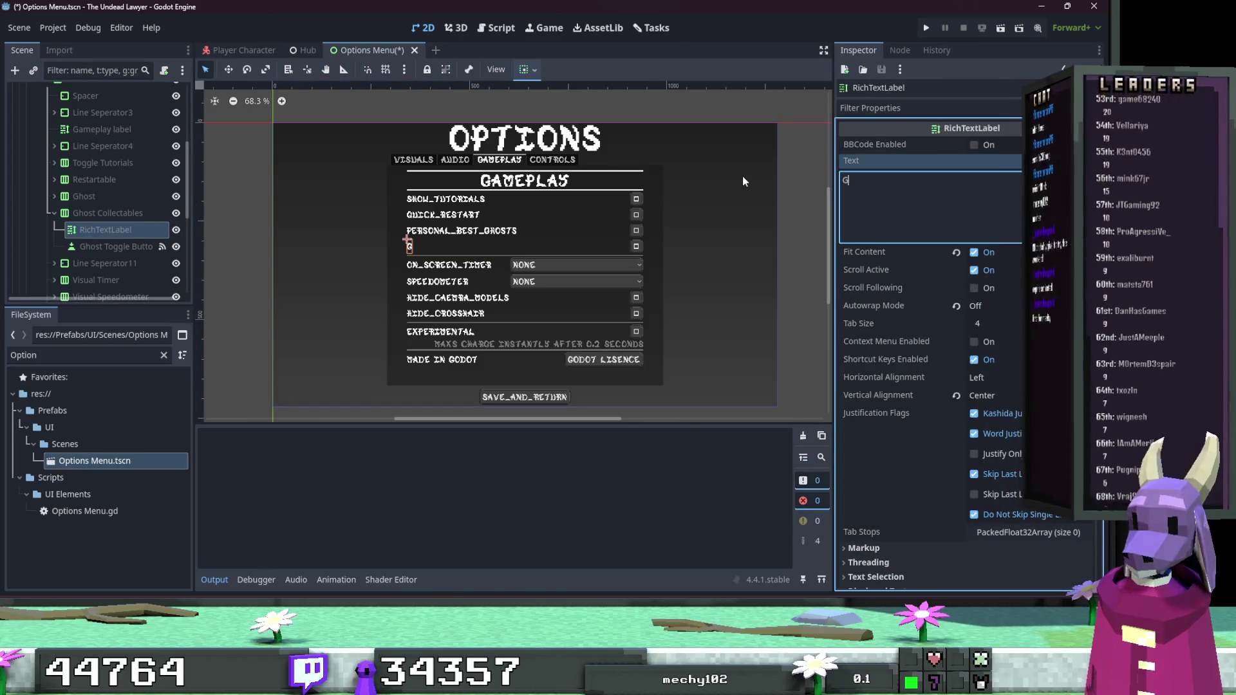
{"action": "type", "text": "HOST_COLLECTABLES"}
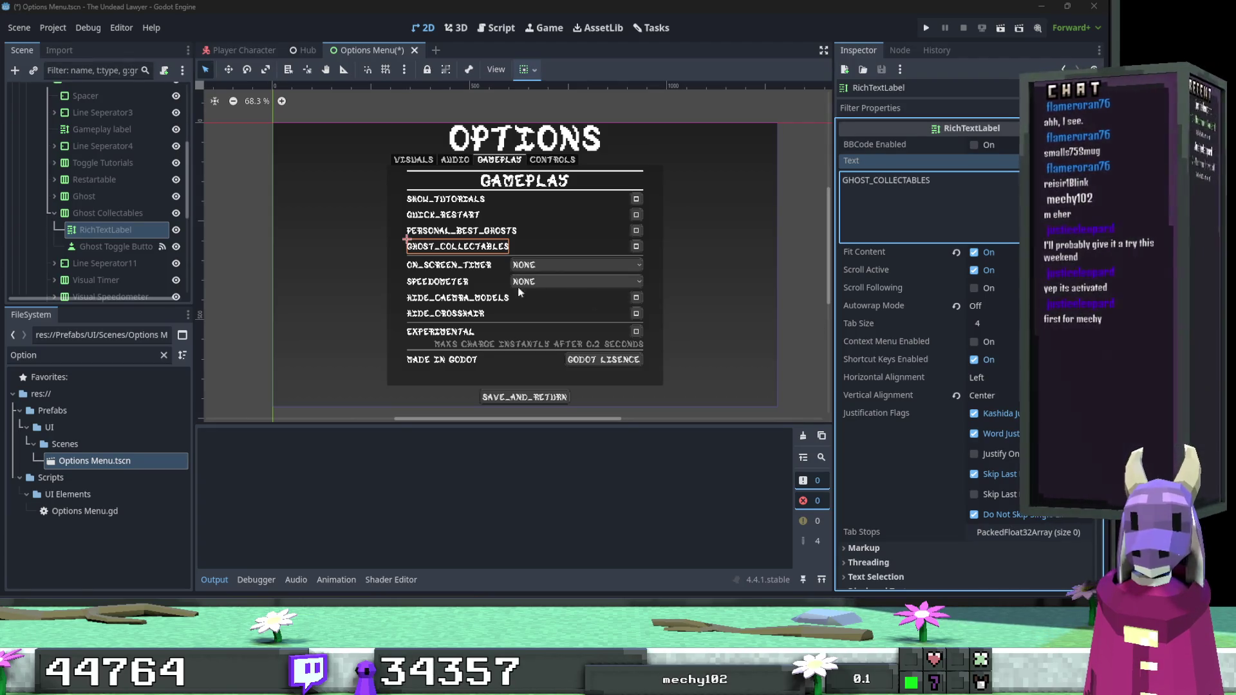
{"action": "double_click", "coordinate": [901, 180]}
{"action": "type", "text": "REPEATABLE_COLLECTABLES"}
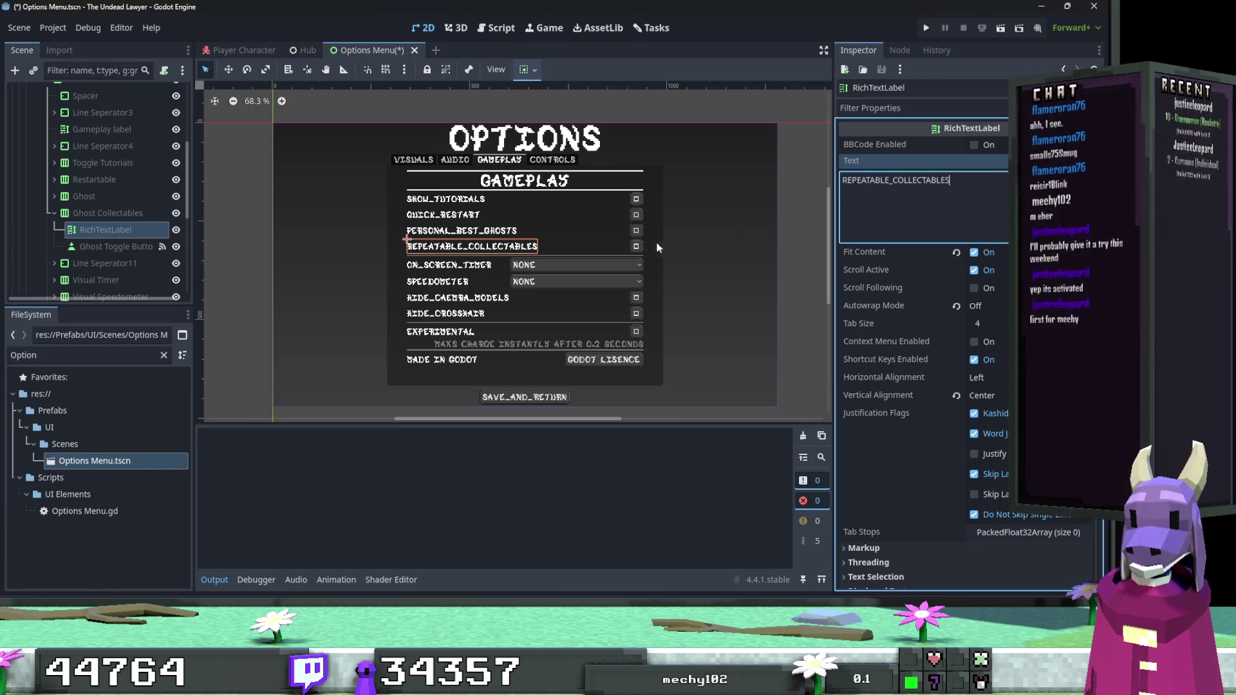
Rename the toggle node to 'Repeatable Collectables Button' and save the scene.
{"action": "left_click", "coordinate": [127, 245]}
{"action": "left_click", "coordinate": [129, 246]}
{"action": "key", "text": "shift+Home"}
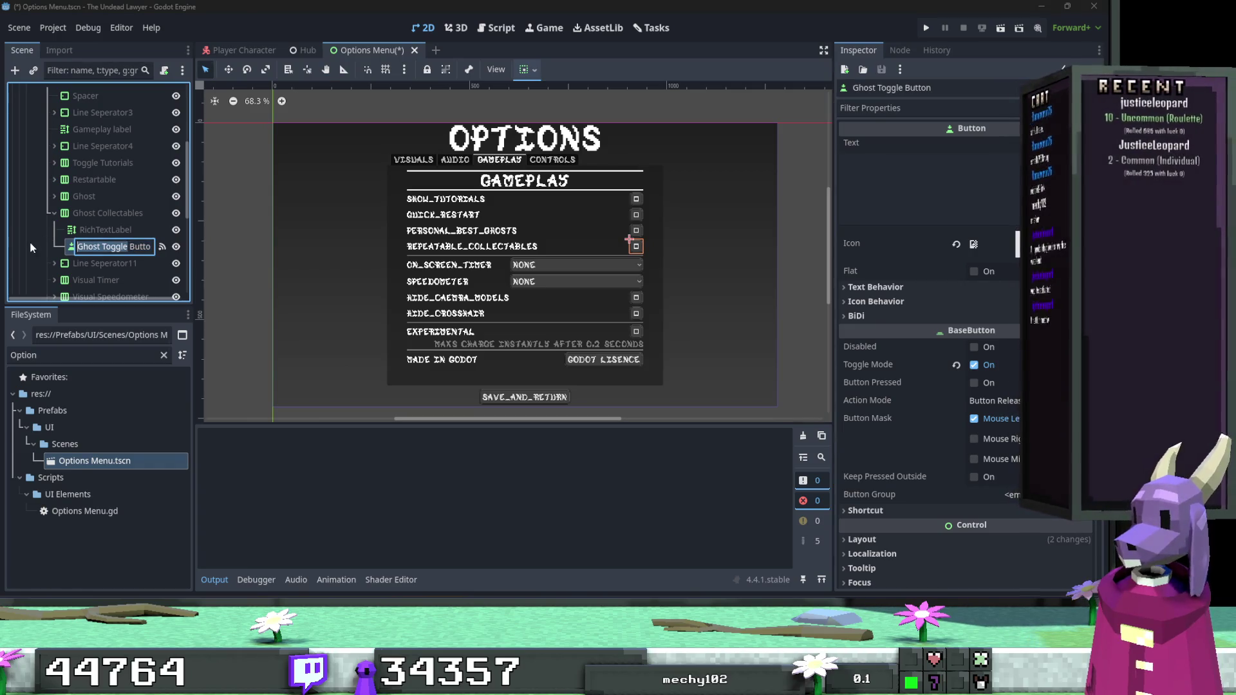
{"action": "type", "text": "Repeatable Collect"}
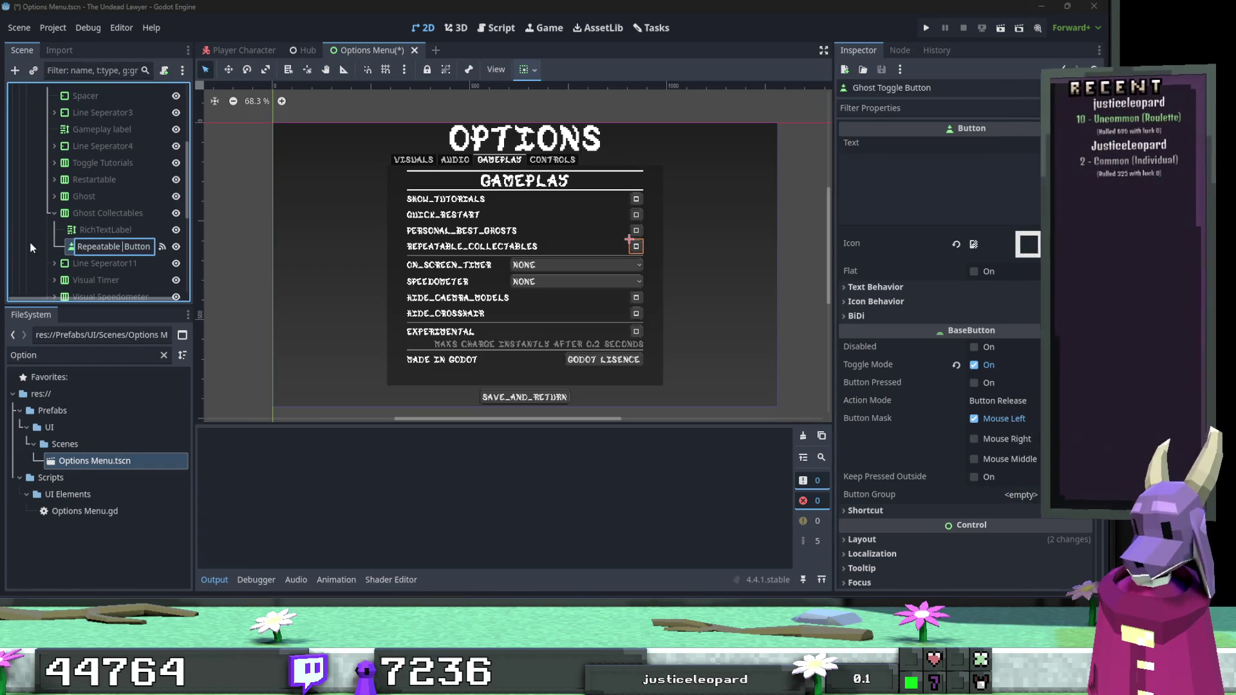
{"action": "type", "text": "ables"}
{"action": "key", "text": "Return"}
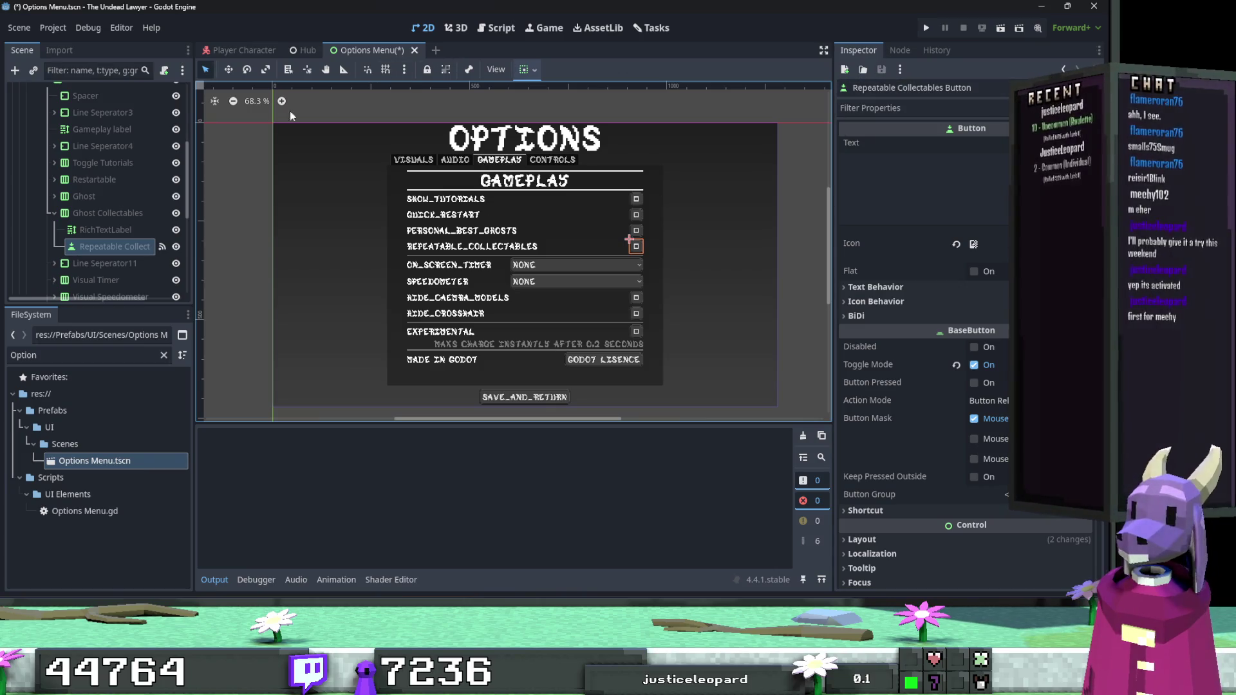
{"action": "key", "text": "ctrl+s"}
Close all open scripts and open the OptionsMenu node's script, Options Menu.gd.
{"action": "left_click", "coordinate": [495, 27]}
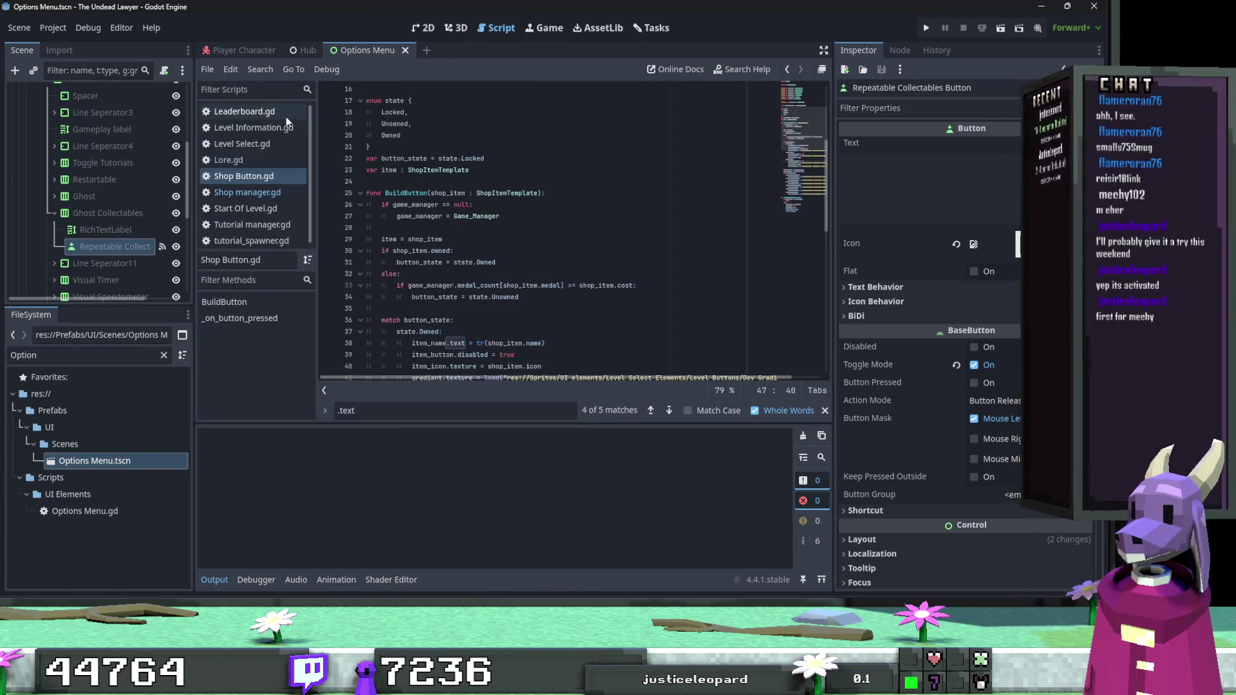
{"action": "right_click", "coordinate": [242, 187]}
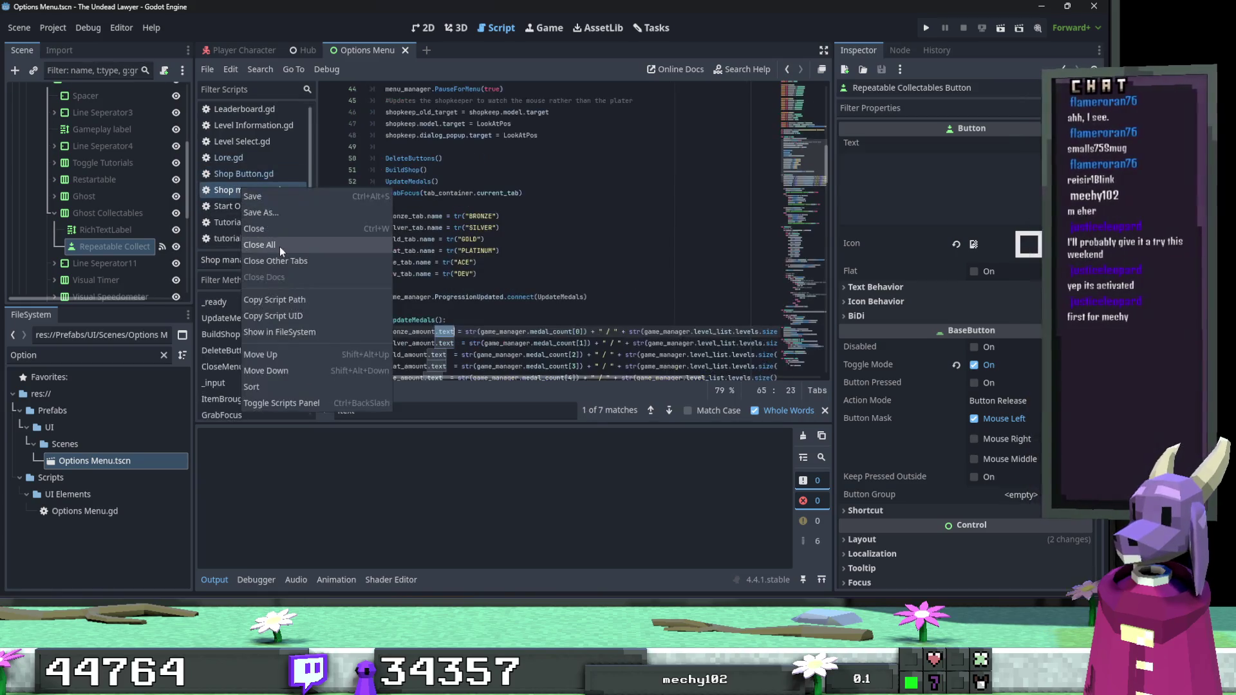
{"action": "left_click", "coordinate": [279, 245]}
{"action": "scroll", "coordinate": [116, 193], "scroll_direction": "up", "scroll_amount": 10}
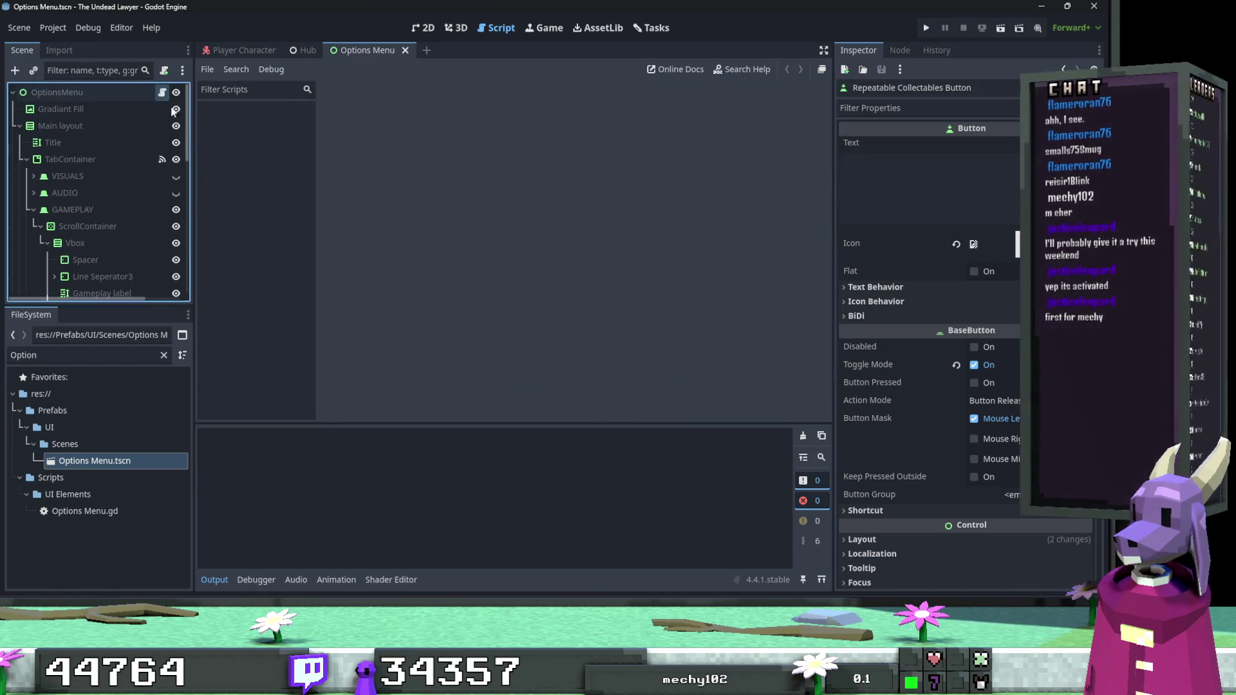
{"action": "left_click", "coordinate": [163, 92]}
{"action": "scroll", "coordinate": [130, 186], "scroll_direction": "down", "scroll_amount": 3}
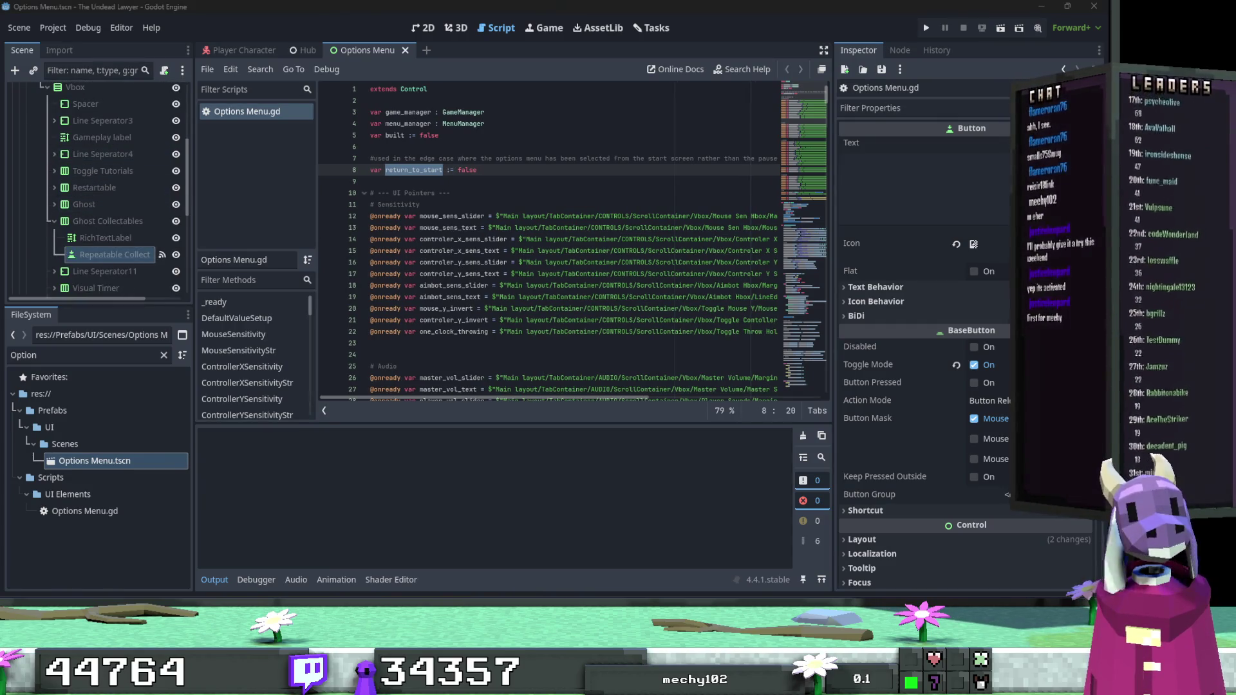
{"action": "scroll", "coordinate": [597, 241], "scroll_direction": "down", "scroll_amount": 20}
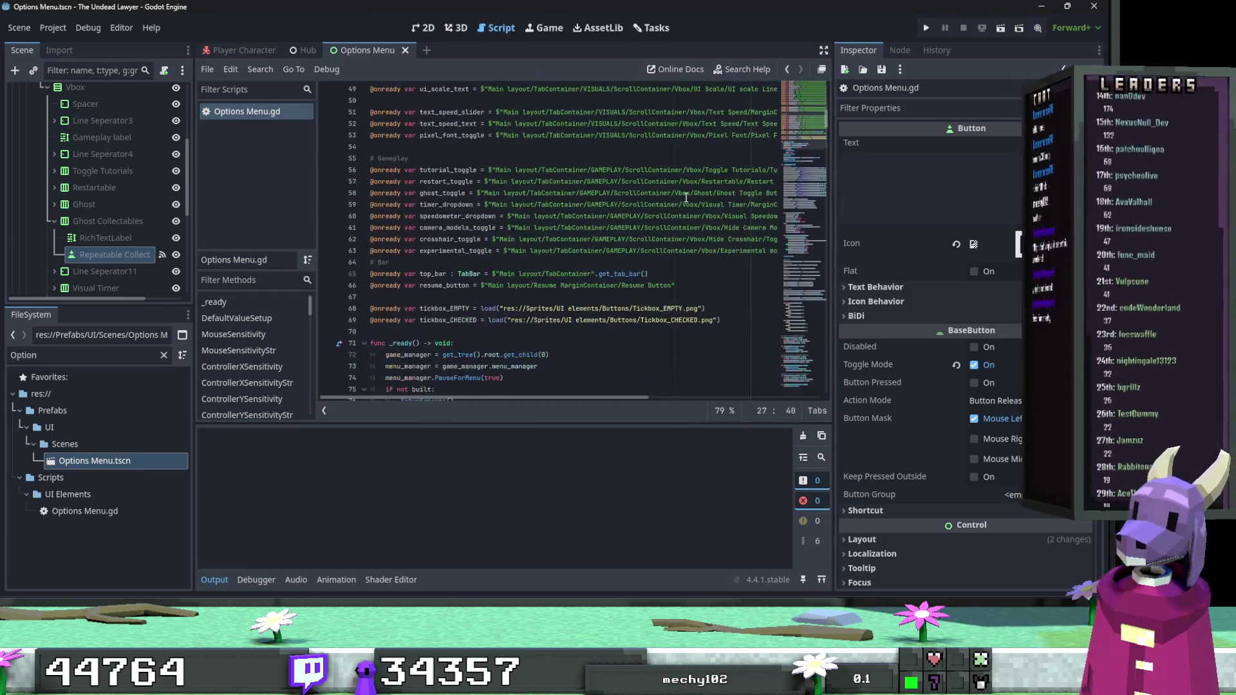
{"action": "scroll", "coordinate": [598, 187], "scroll_direction": "up", "scroll_amount": 15}
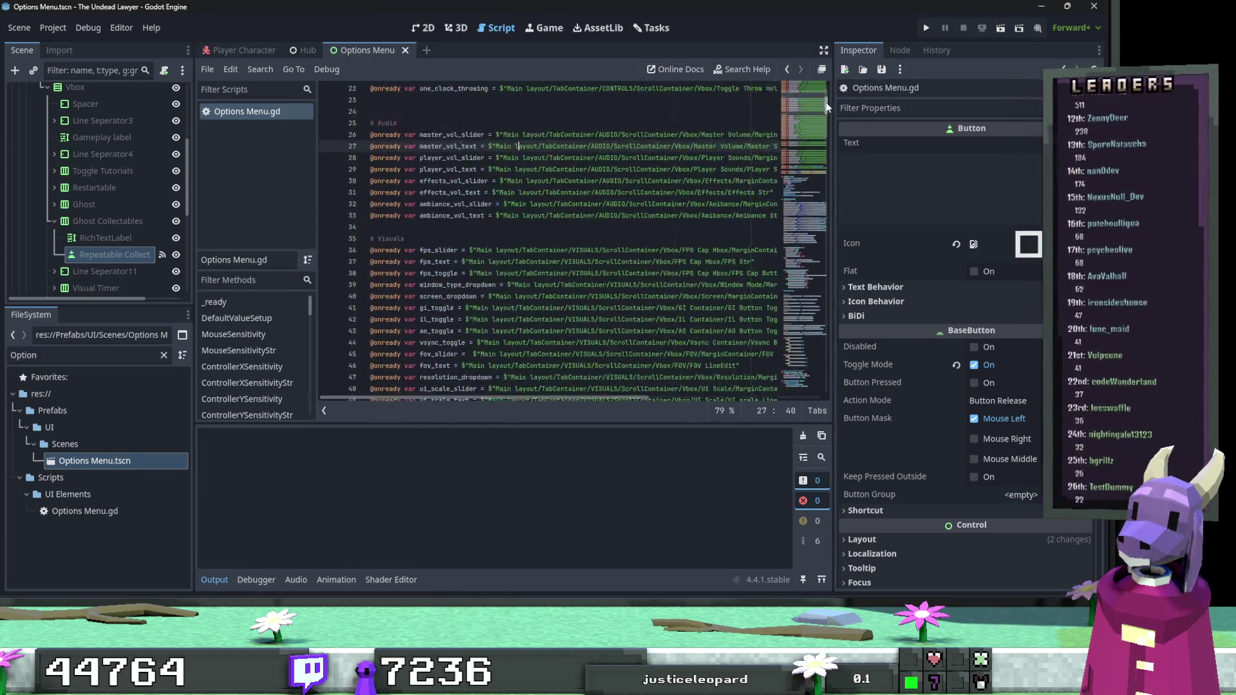
{"action": "scroll", "coordinate": [598, 187], "scroll_direction": "down", "scroll_amount": 3}
{"action": "scroll", "coordinate": [554, 219], "scroll_direction": "down", "scroll_amount": 7}
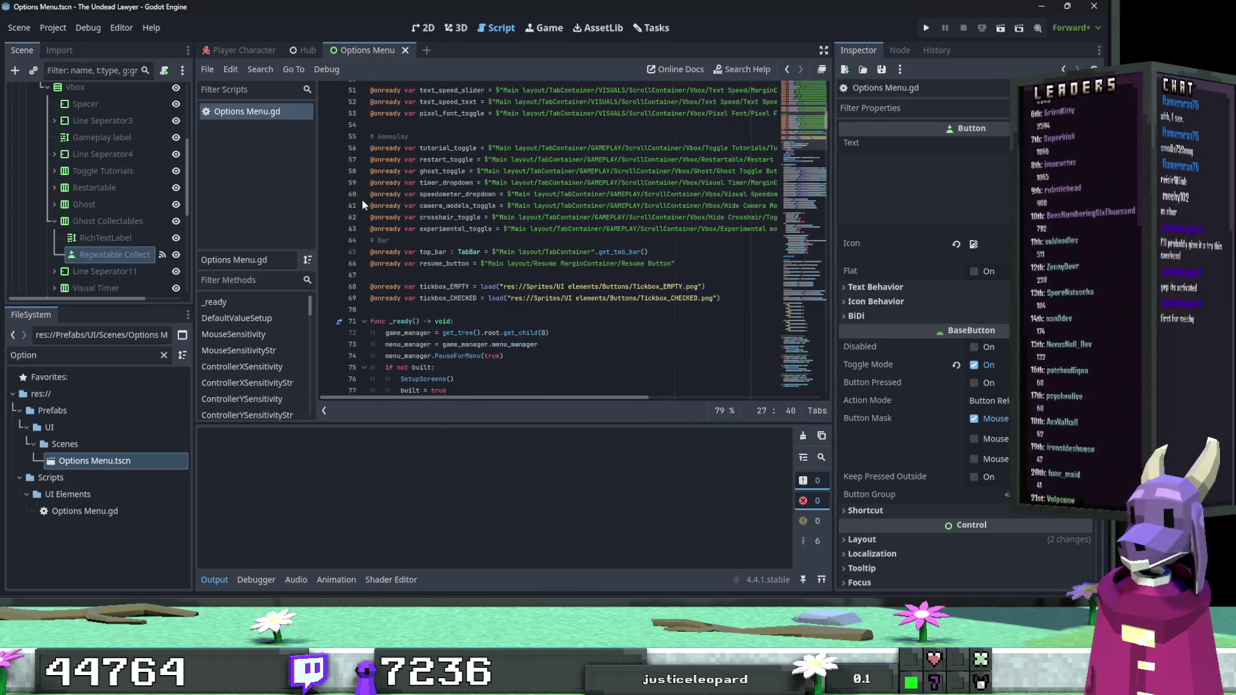
{"action": "left_click", "coordinate": [376, 183]}
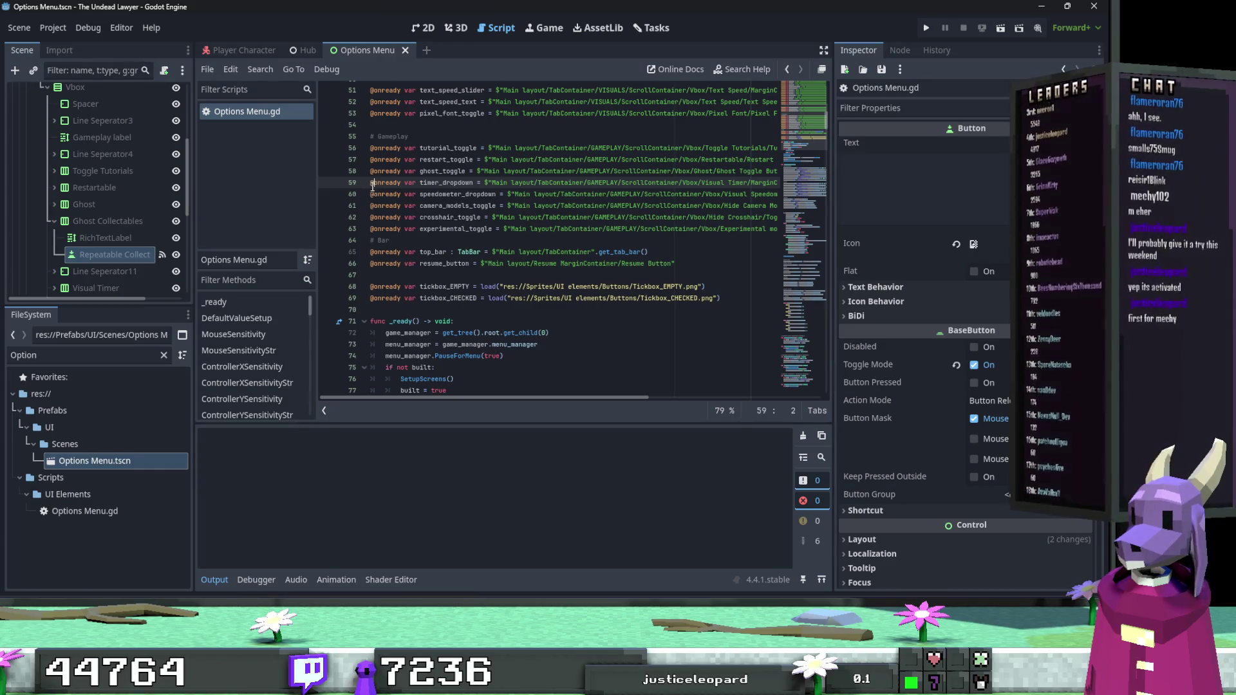
{"action": "key", "text": "Return"}
{"action": "key", "text": "Up"}
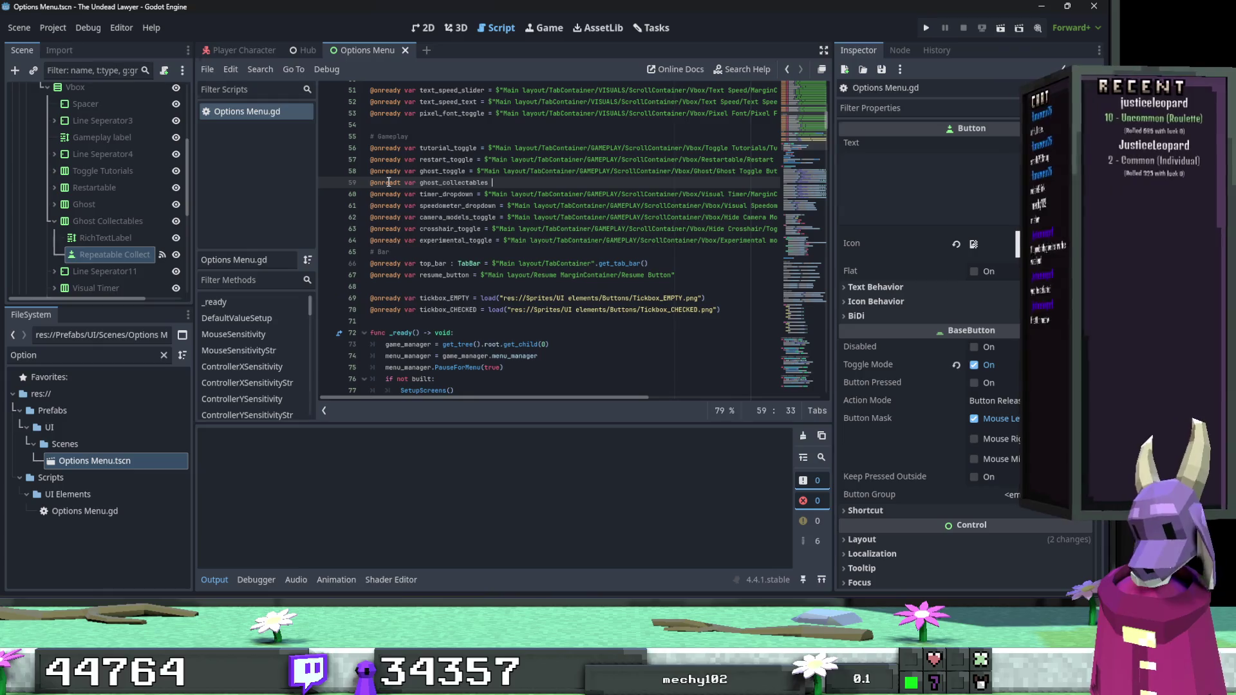
{"action": "type", "text": "="}
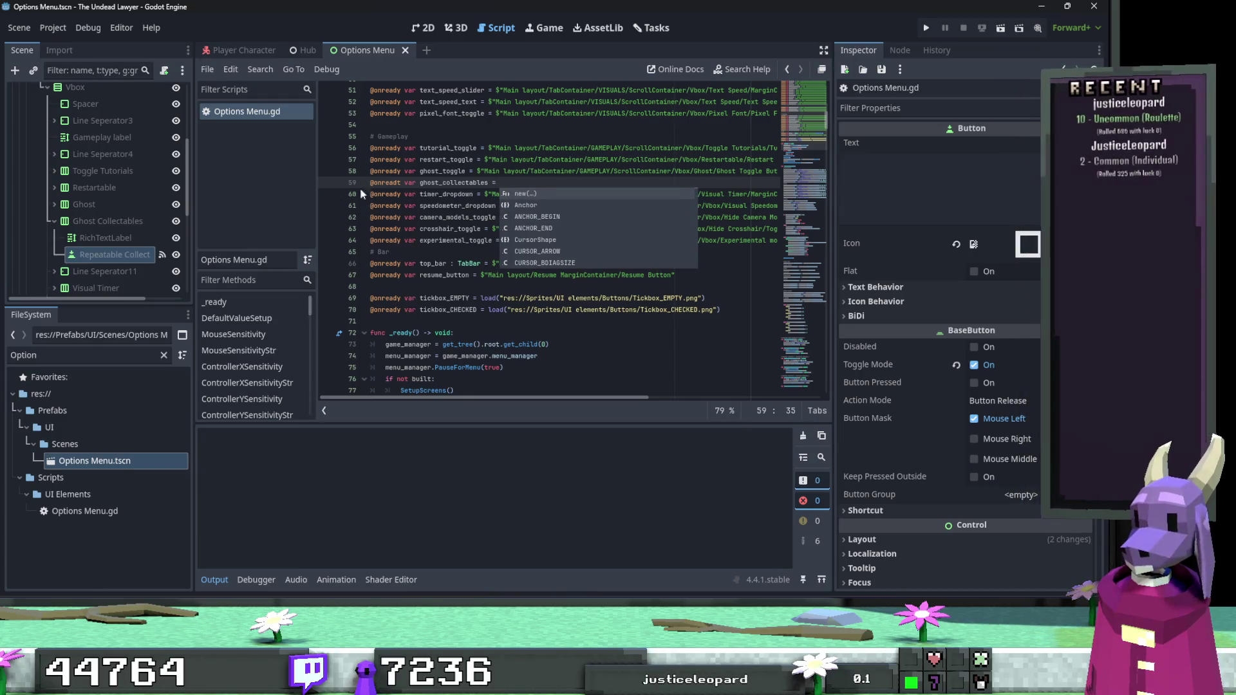
{"action": "left_click_drag", "start_coordinate": [111, 253], "coordinate": [513, 182]}
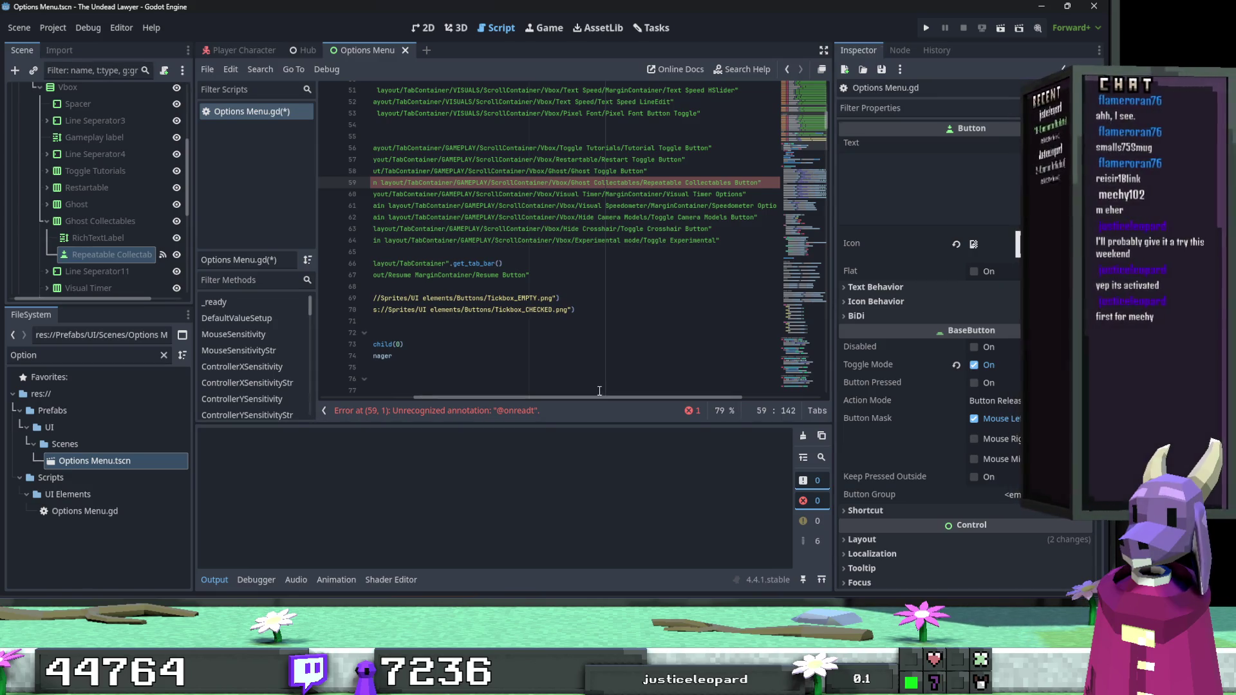
{"action": "scroll", "coordinate": [581, 396], "scroll_direction": "left", "scroll_amount": 5}
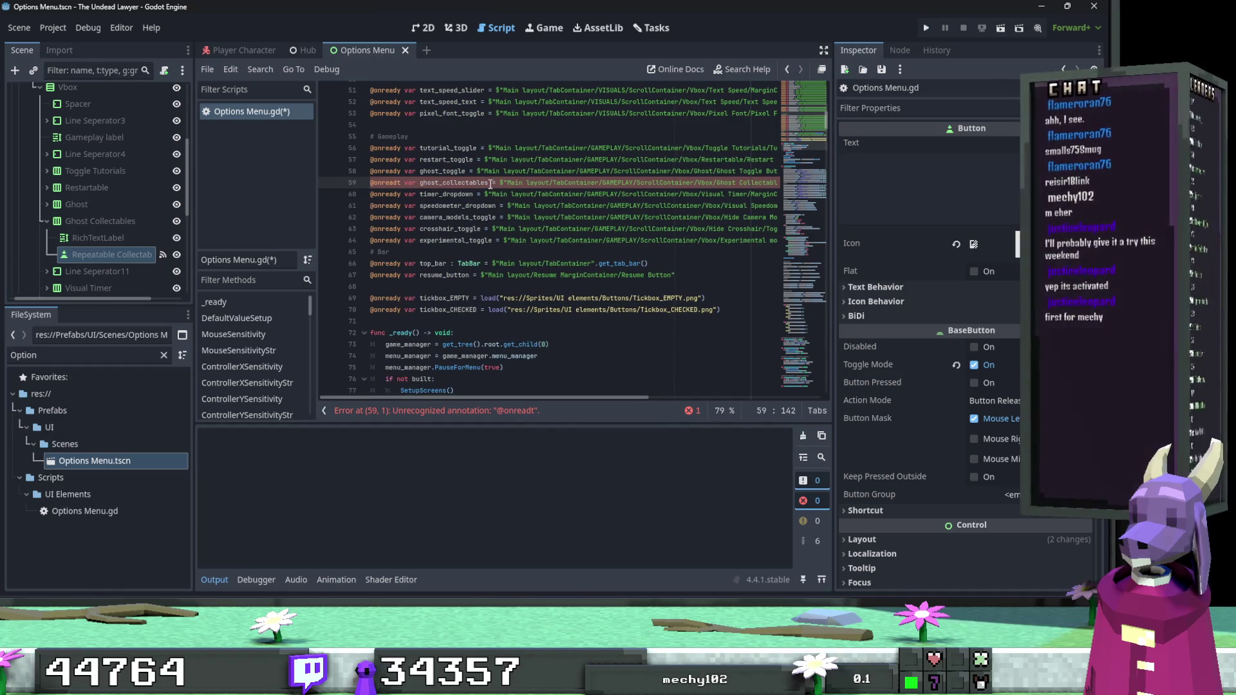
{"action": "left_click", "coordinate": [401, 184]}
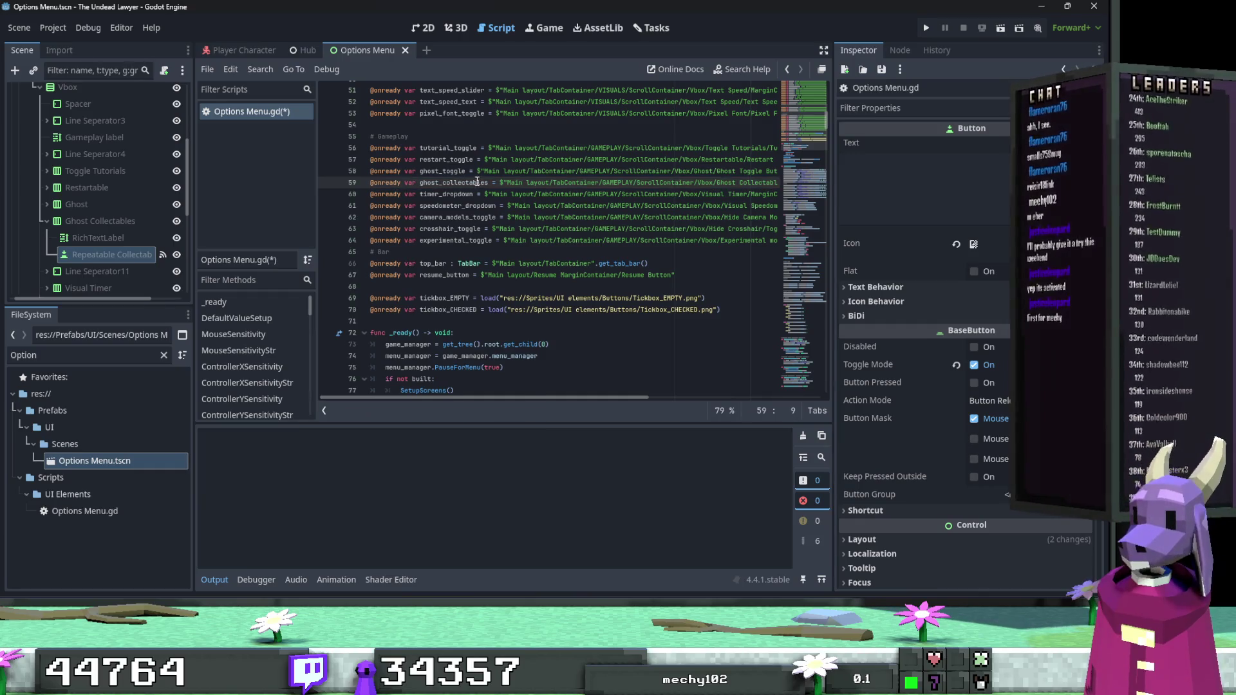
{"action": "type", "text": "_toggle"}
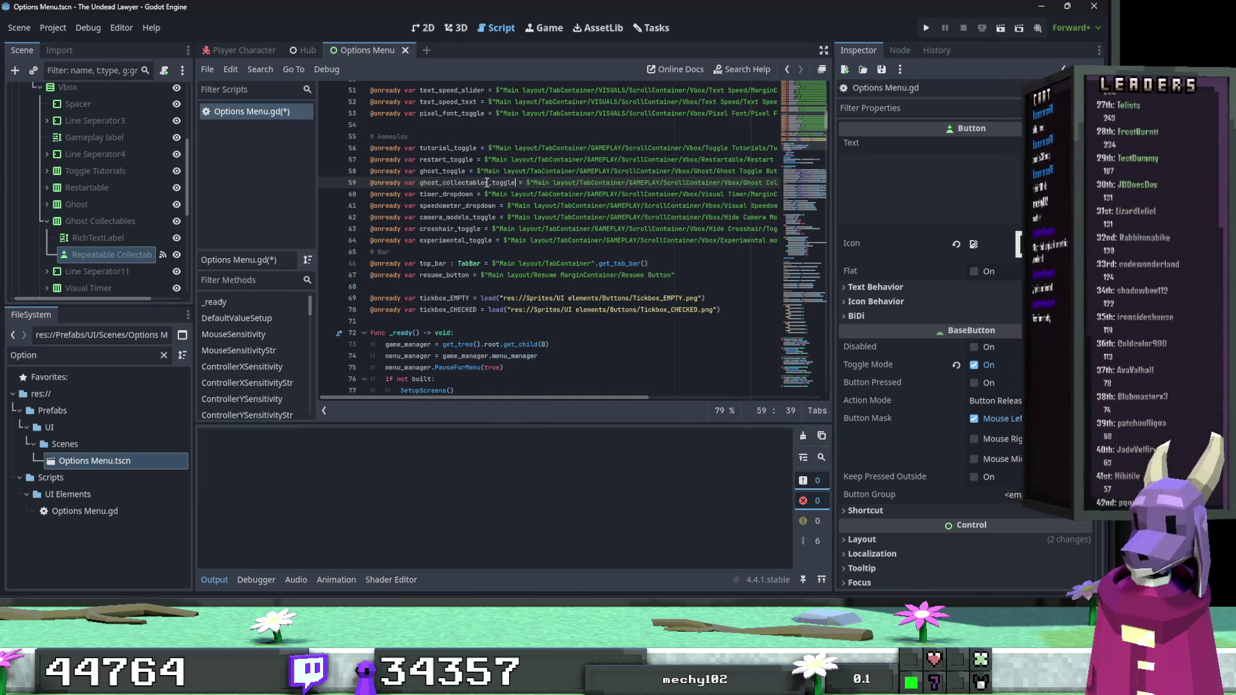
{"action": "left_click_drag", "start_coordinate": [827, 124], "coordinate": [827, 386]}
Duplicate the OneClickThrowing function and rename the copy RepeatableCollectables.
{"action": "left_click_drag", "start_coordinate": [567, 366], "coordinate": [336, 346]}
{"action": "key", "text": "ctrl+c"}
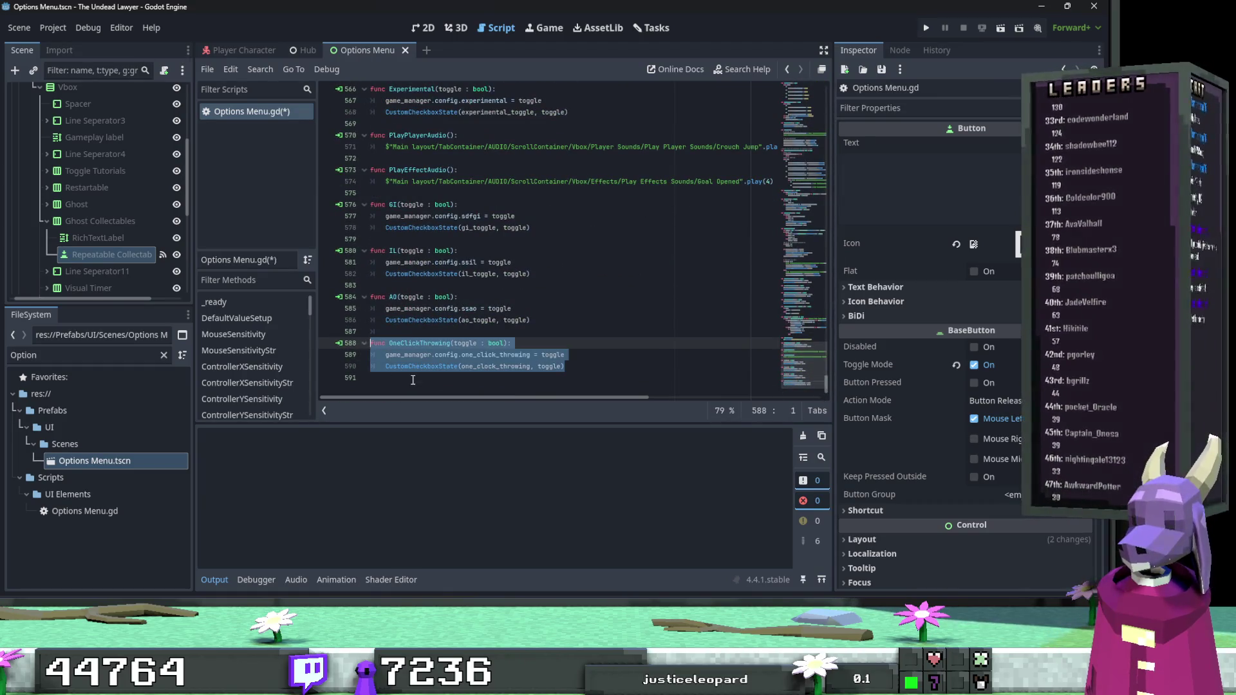
{"action": "left_click", "coordinate": [381, 378]}
{"action": "key", "text": "ctrl+v"}
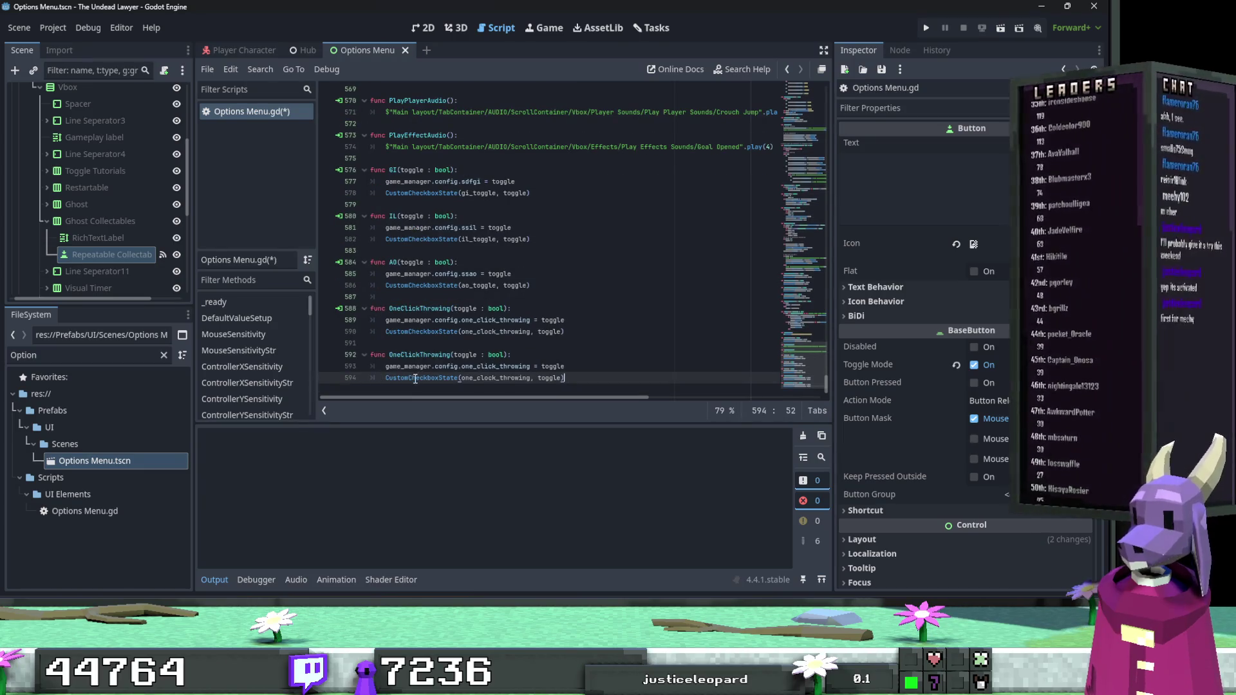
{"action": "double_click", "coordinate": [431, 356]}
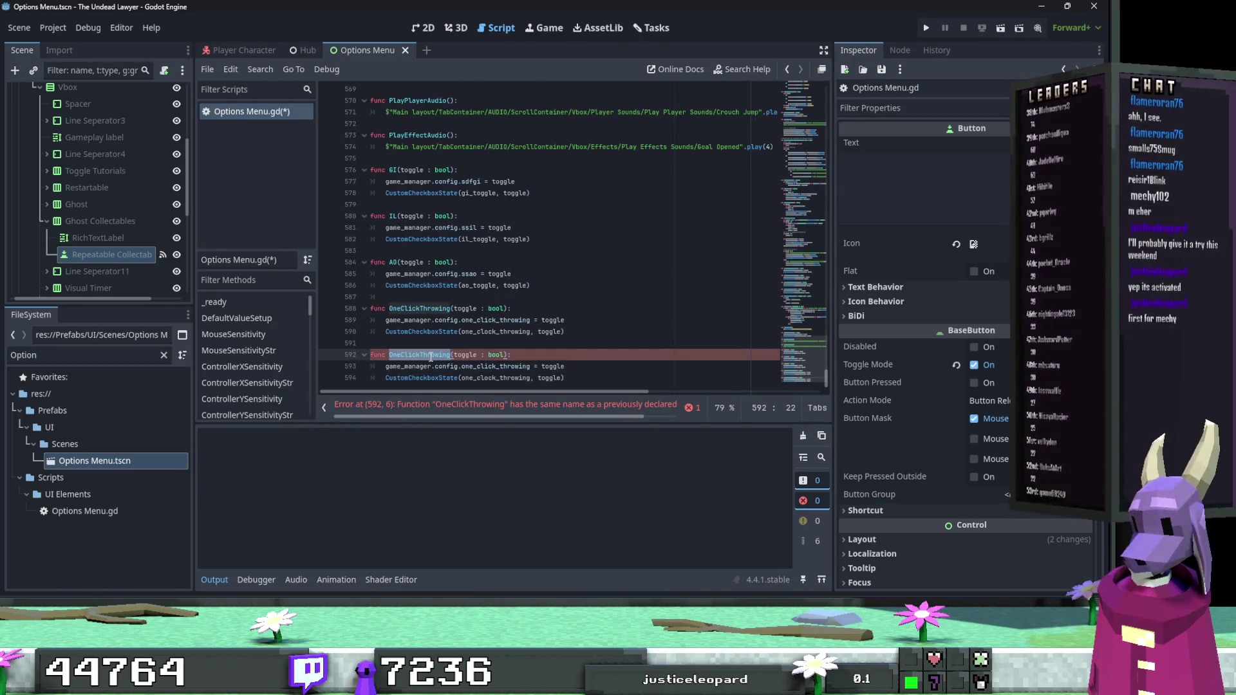
{"action": "type", "text": "Repeatable"}
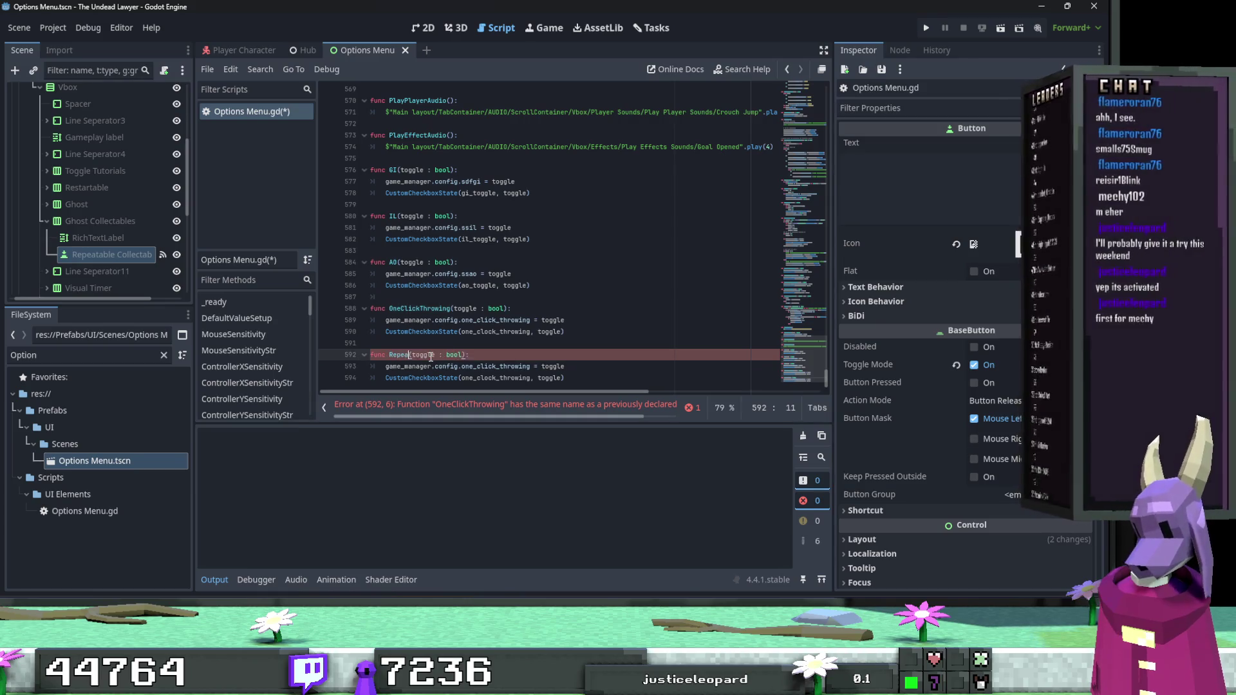
{"action": "type", "text": "Collectab"}
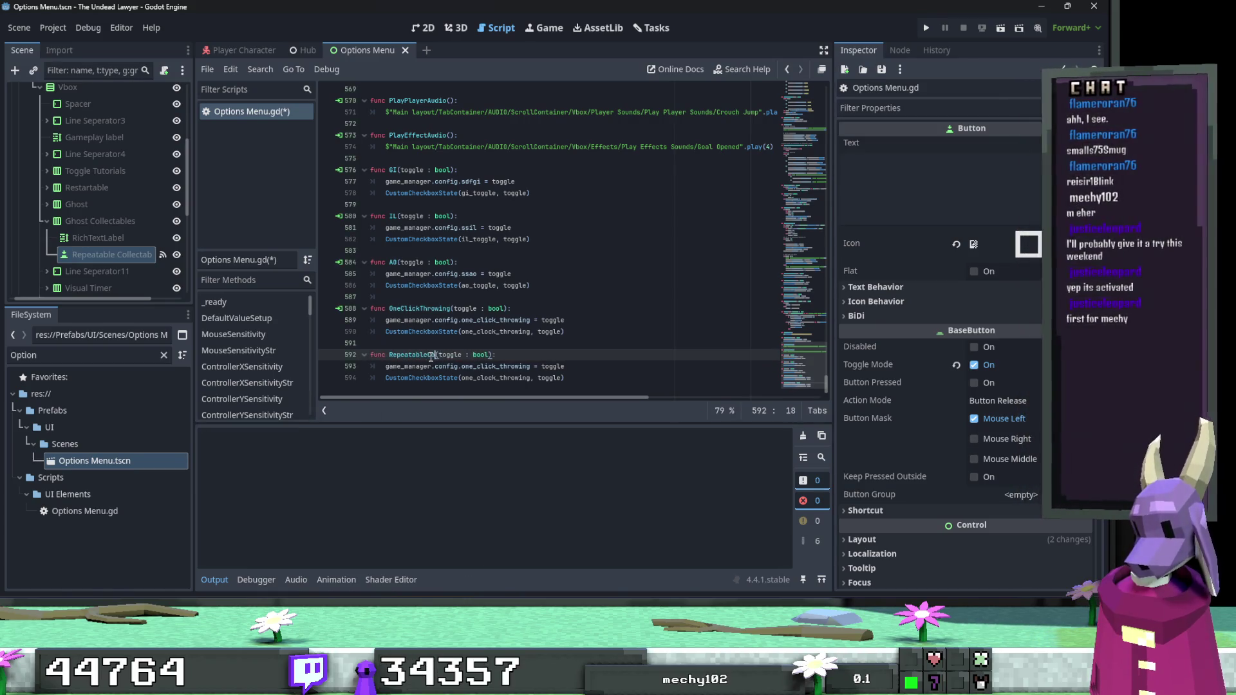
{"action": "type", "text": "les"}
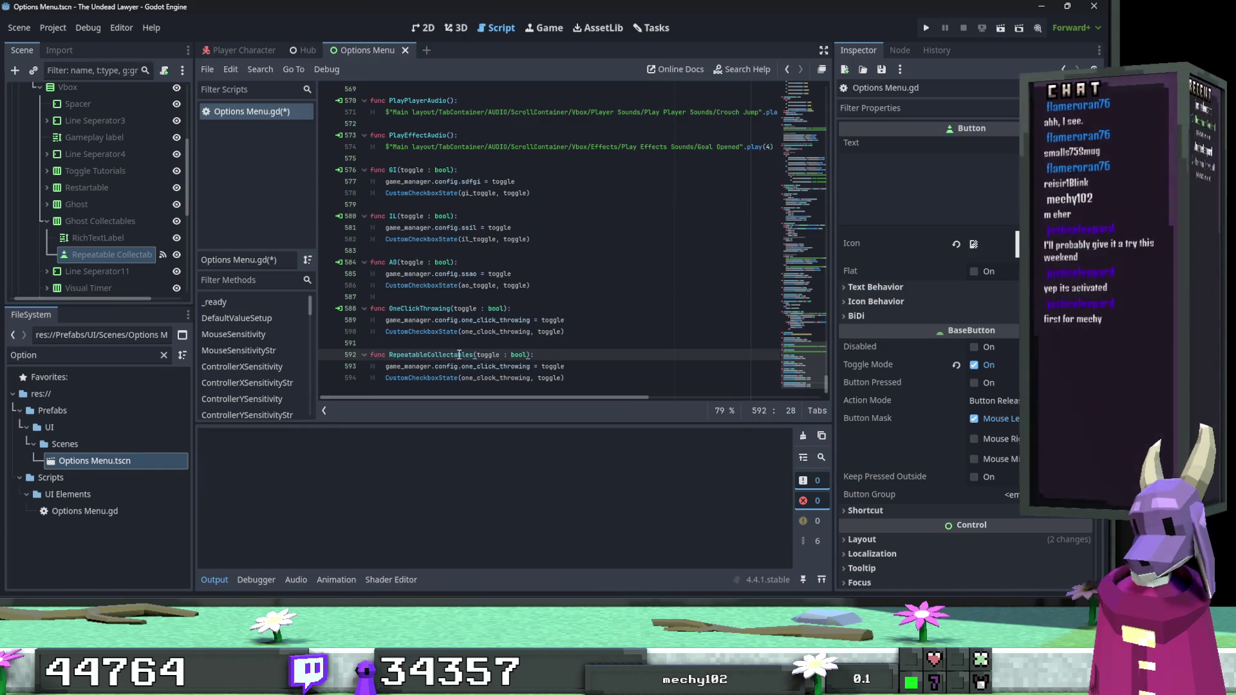
Point RepeatableCollectables at spawn_ghost_collectables and ghost_collectables_toggle, then save the script.
{"action": "double_click", "coordinate": [472, 367]}
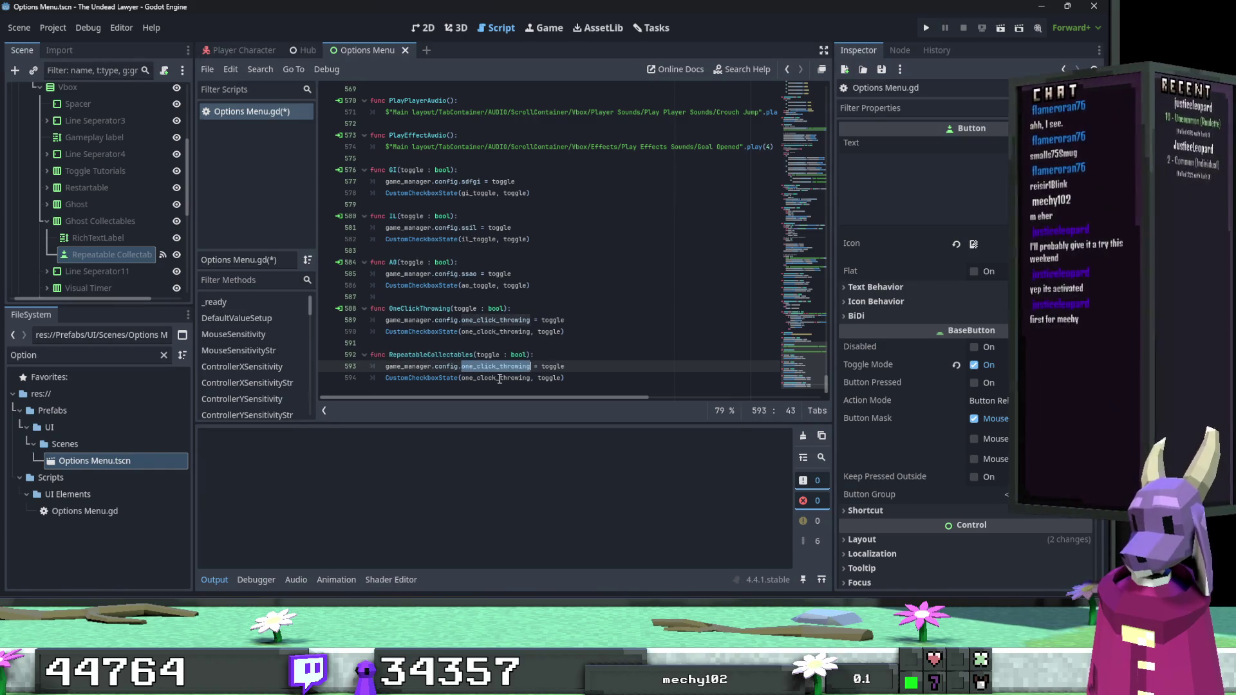
{"action": "type", "text": "ghost"}
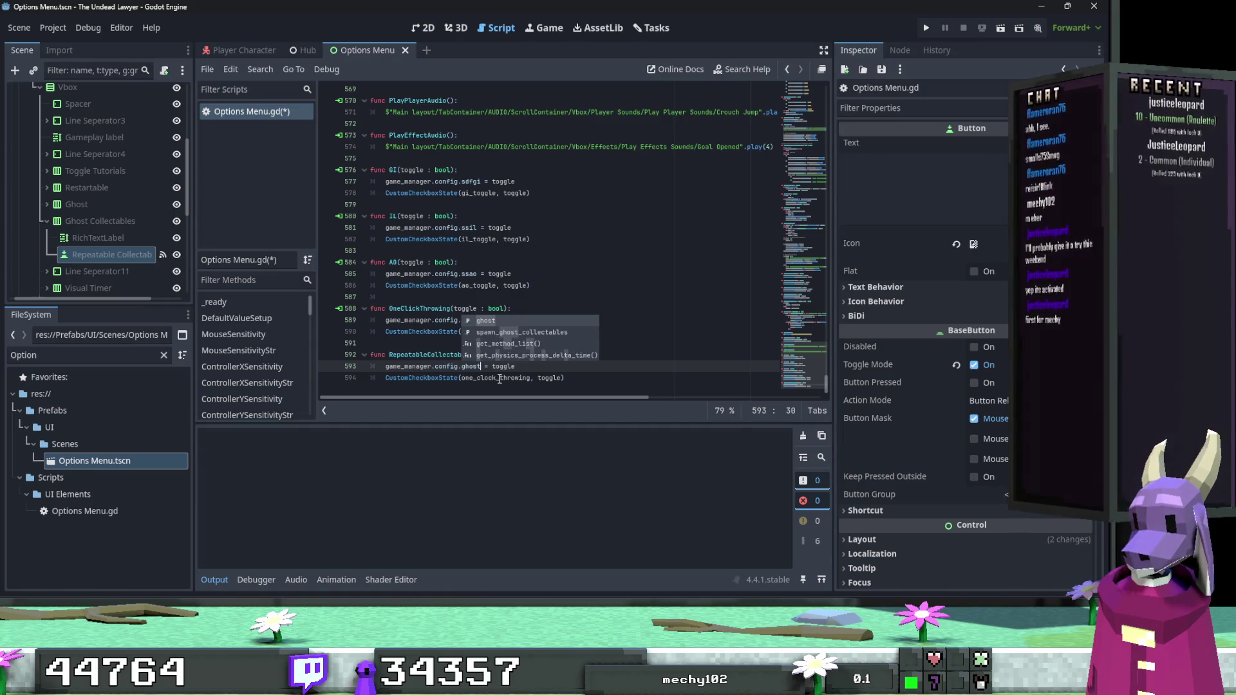
{"action": "key", "text": "Return"}
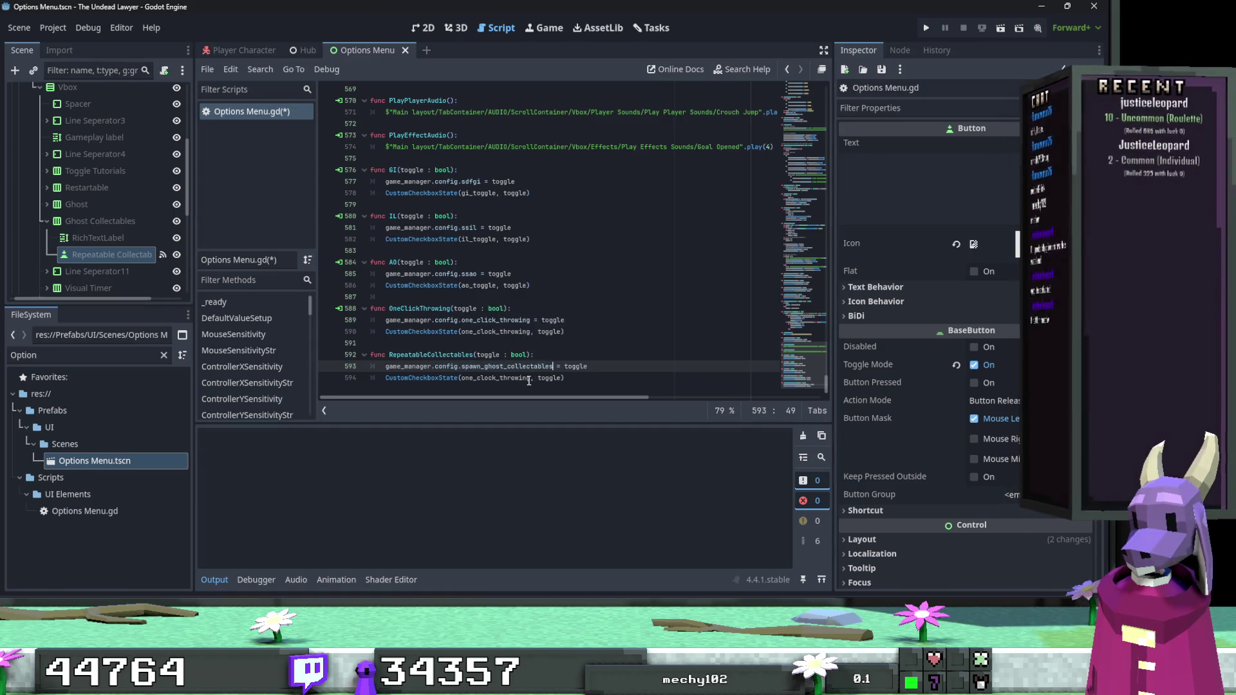
{"action": "double_click", "coordinate": [510, 378]}
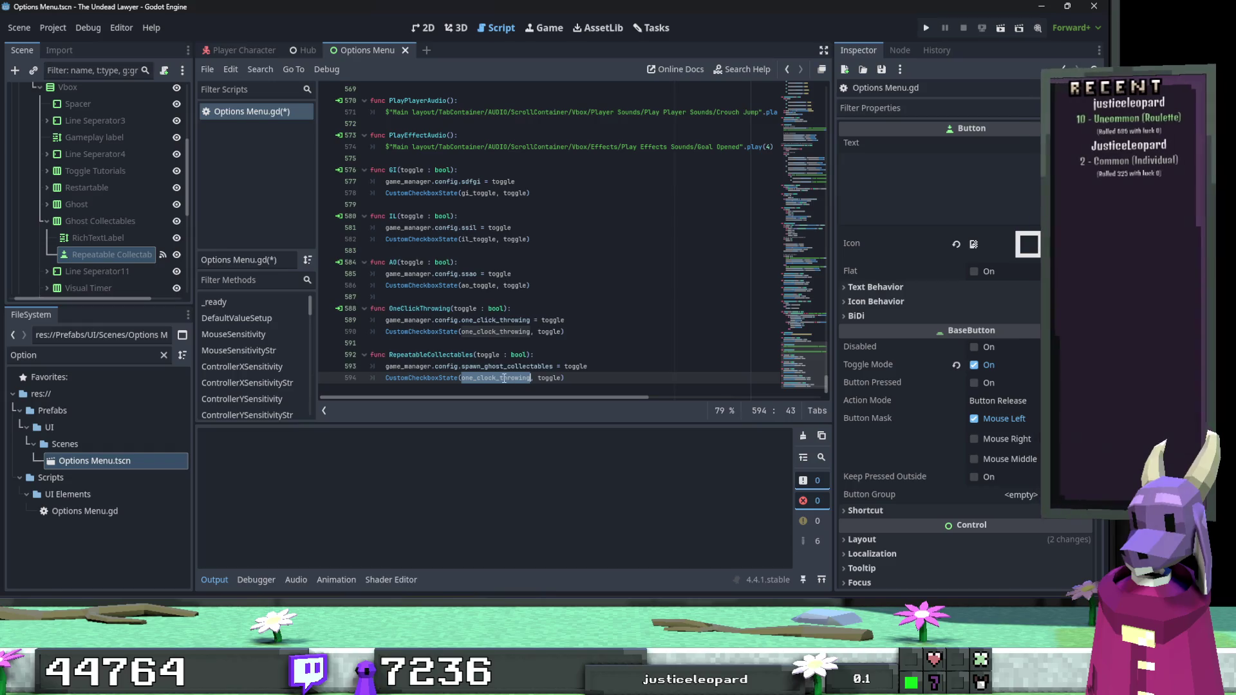
{"action": "type", "text": "Repe"}
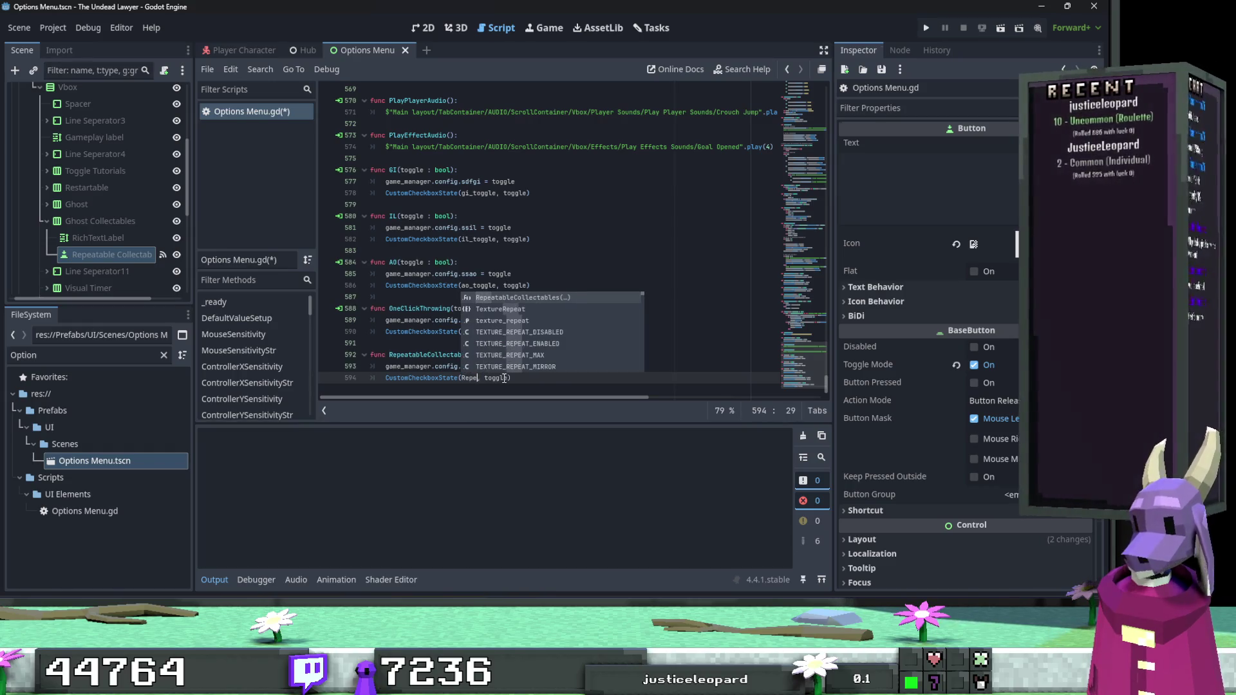
{"action": "key", "text": "BackSpace"}
{"action": "key", "text": "BackSpace"}
{"action": "key", "text": "BackSpace"}
{"action": "type", "text": "Collecta"}
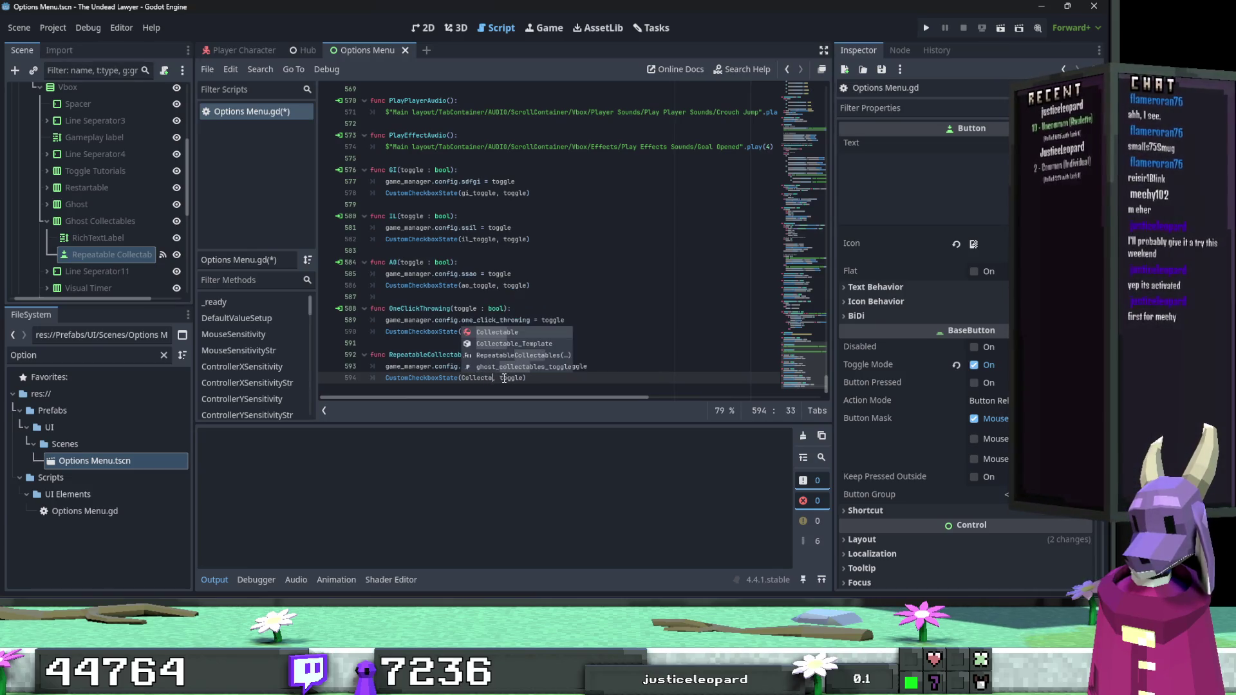
{"action": "double_click", "coordinate": [523, 367]}
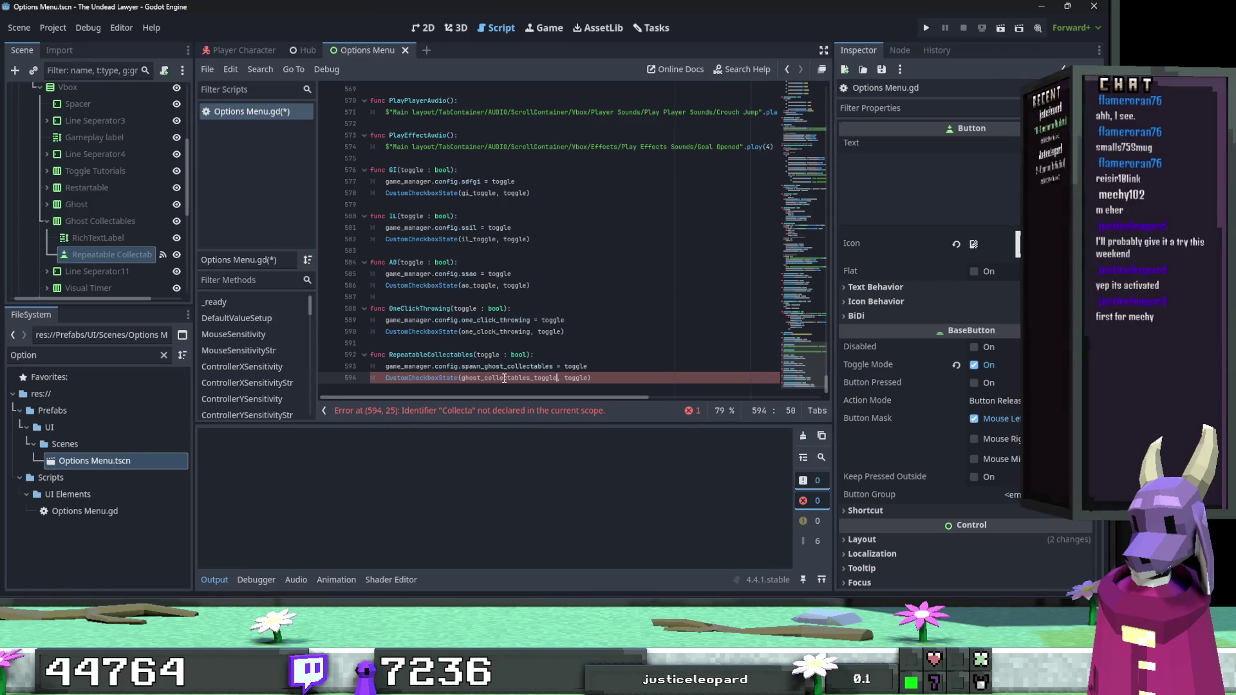
{"action": "left_click", "coordinate": [523, 367]}
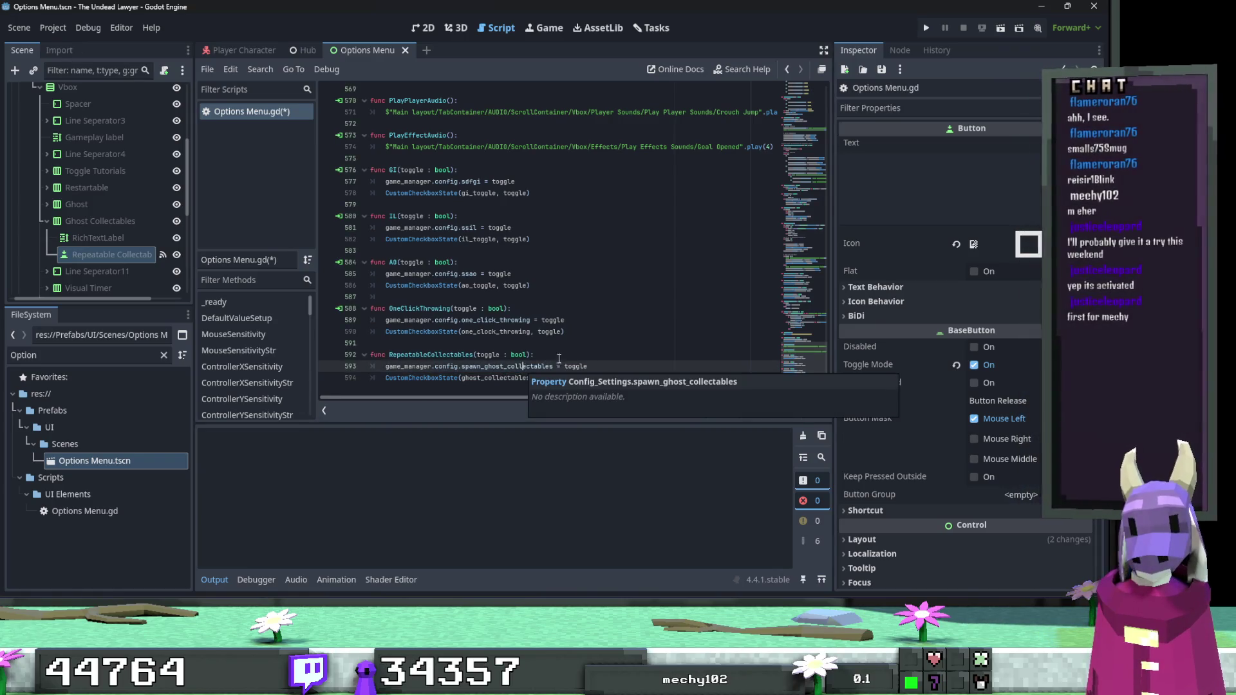
{"action": "key", "text": "End"}
{"action": "key", "text": "ctrl+s"}
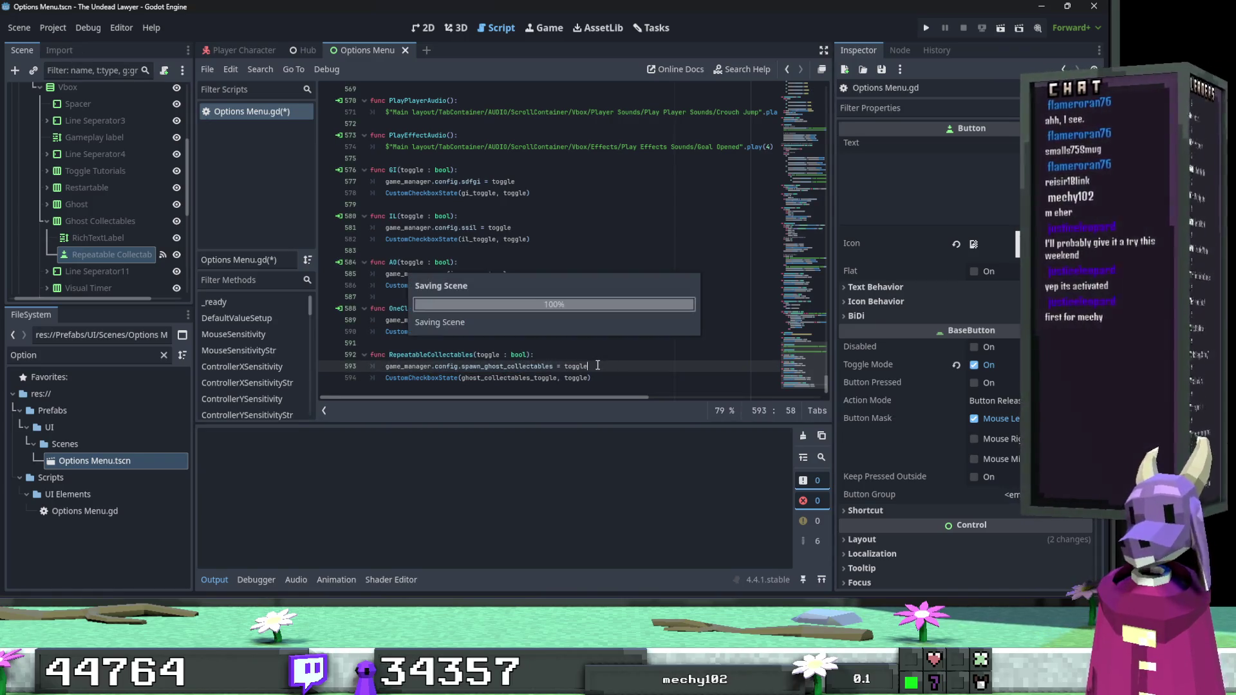
{"action": "left_click", "coordinate": [112, 254]}
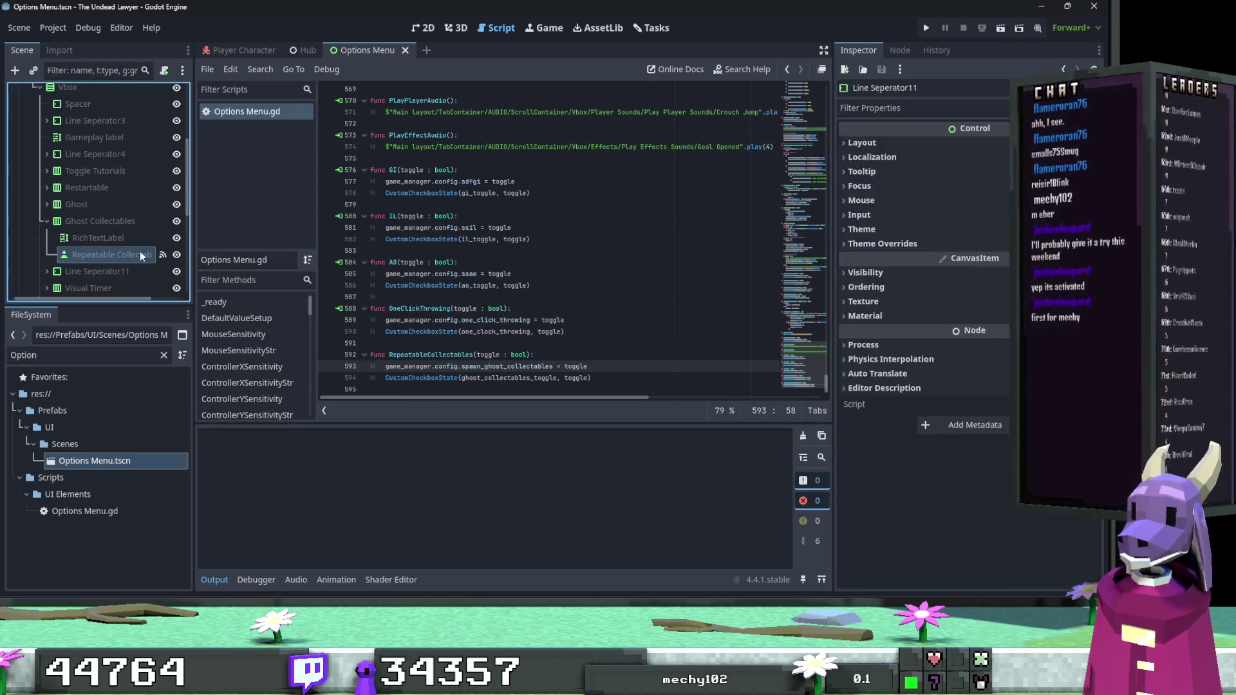
Disconnect the button's toggled signal and reconnect it to the RepeatableCollectables method.
{"action": "left_click", "coordinate": [900, 51]}
{"action": "right_click", "coordinate": [921, 193]}
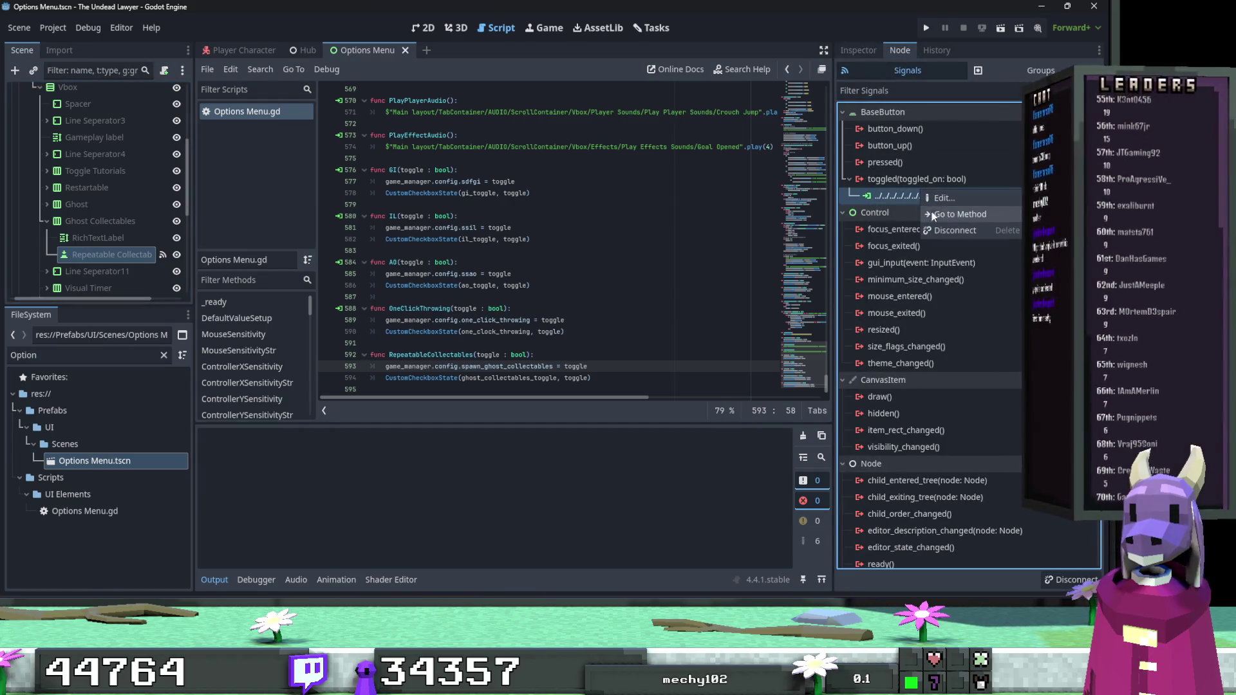
{"action": "left_click", "coordinate": [955, 231]}
{"action": "right_click", "coordinate": [930, 179]}
{"action": "left_click", "coordinate": [953, 187]}
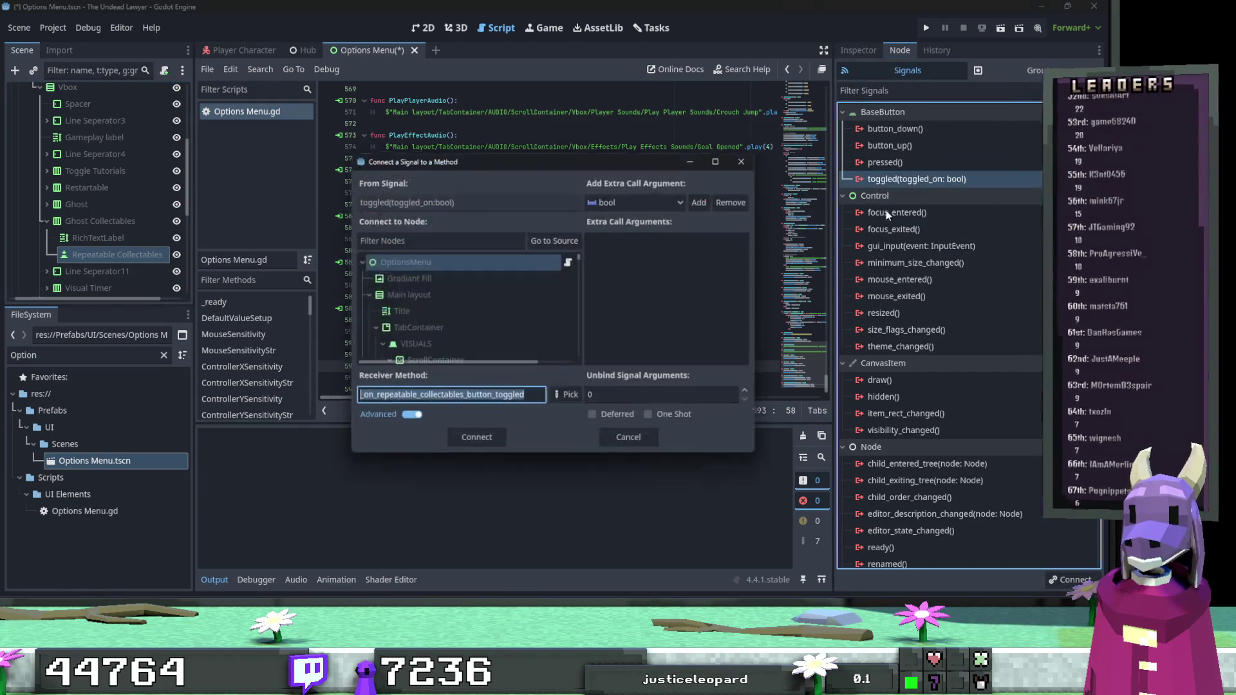
{"action": "left_click", "coordinate": [567, 394]}
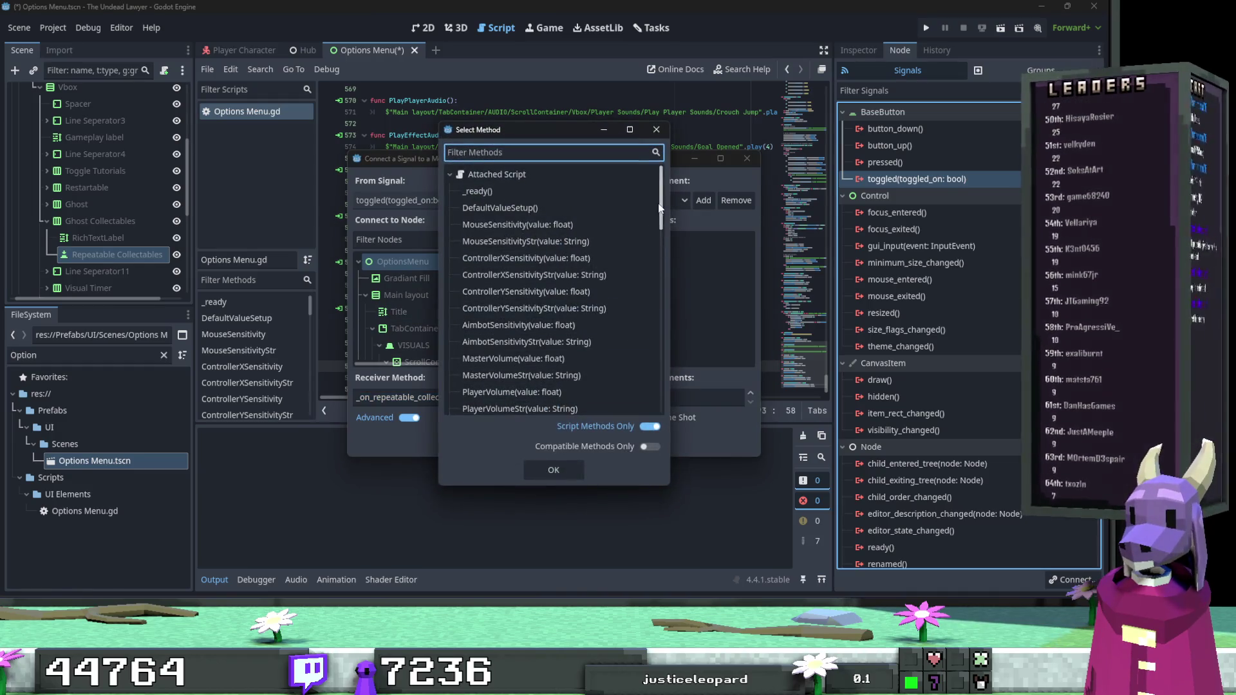
{"action": "left_click_drag", "start_coordinate": [659, 207], "coordinate": [659, 447]}
{"action": "left_click", "coordinate": [566, 397]}
{"action": "left_click", "coordinate": [549, 465]}
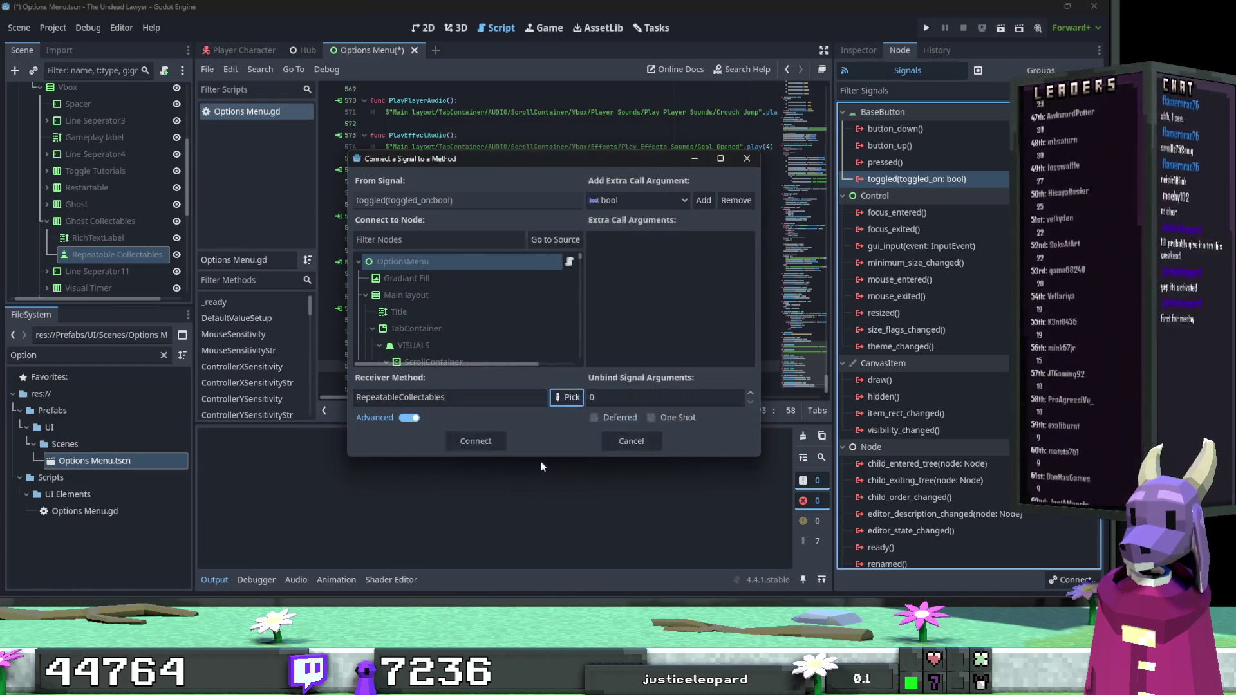
{"action": "left_click", "coordinate": [486, 442]}
Save the scene and launch the game to test the change.
{"action": "left_click", "coordinate": [561, 333]}
{"action": "key", "text": "ctrl+s"}
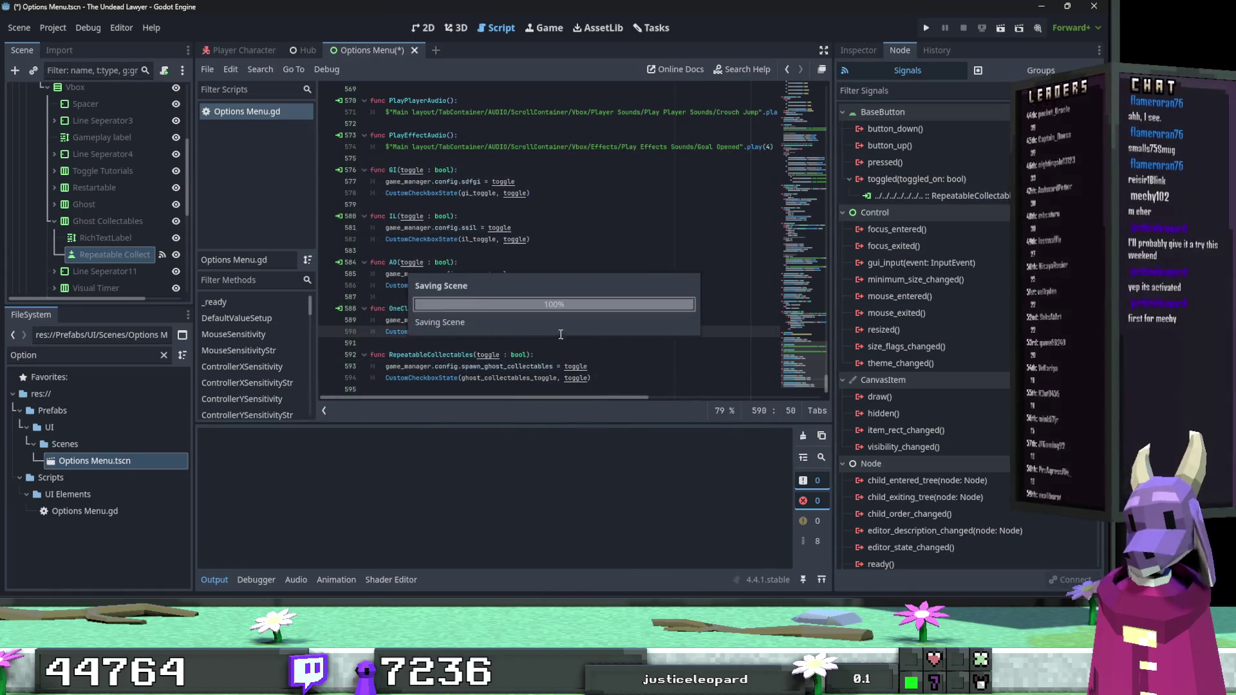
{"action": "key", "text": "ctrl+s"}
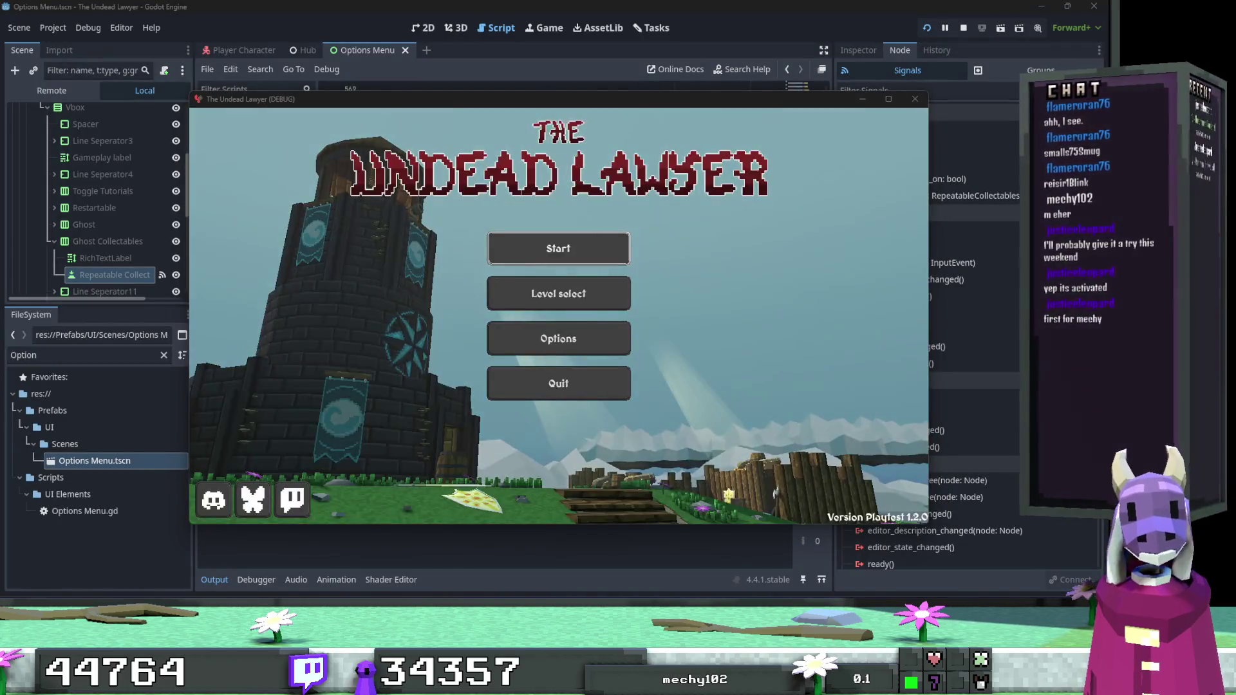
Maximize the game, tick REPEATABLE_COLLECTABLES in Options, and save back to the main menu.
{"action": "left_click", "coordinate": [888, 99]}
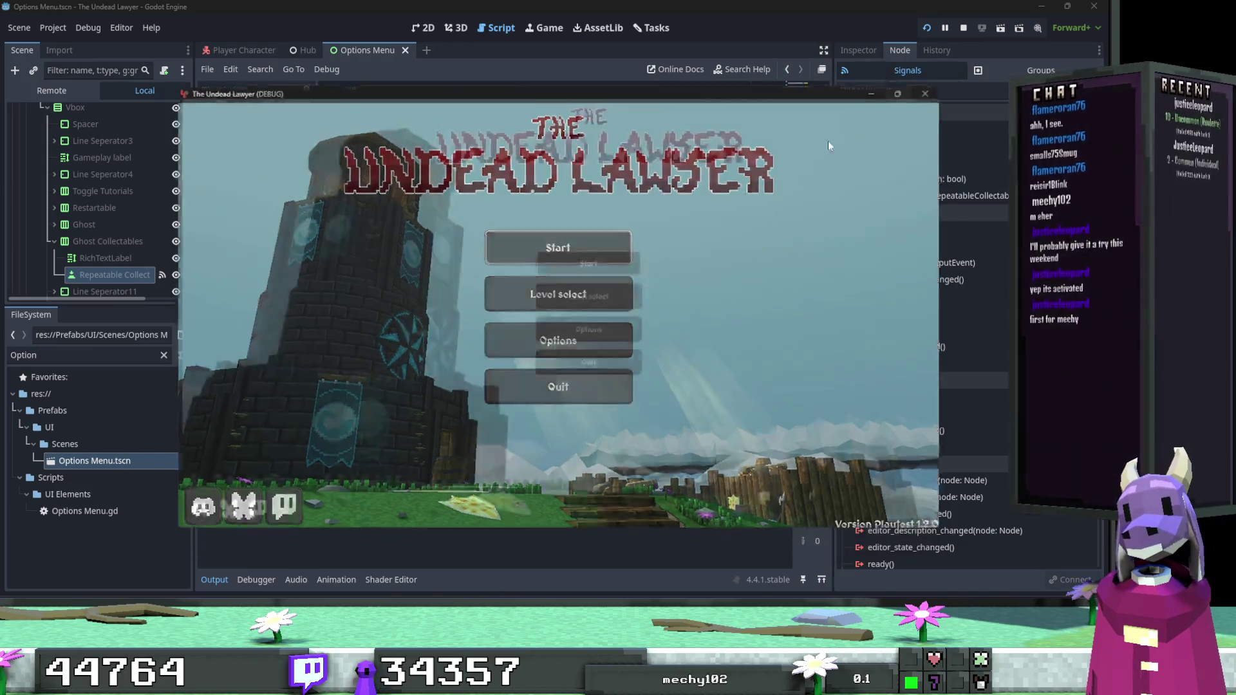
{"action": "left_click", "coordinate": [574, 317]}
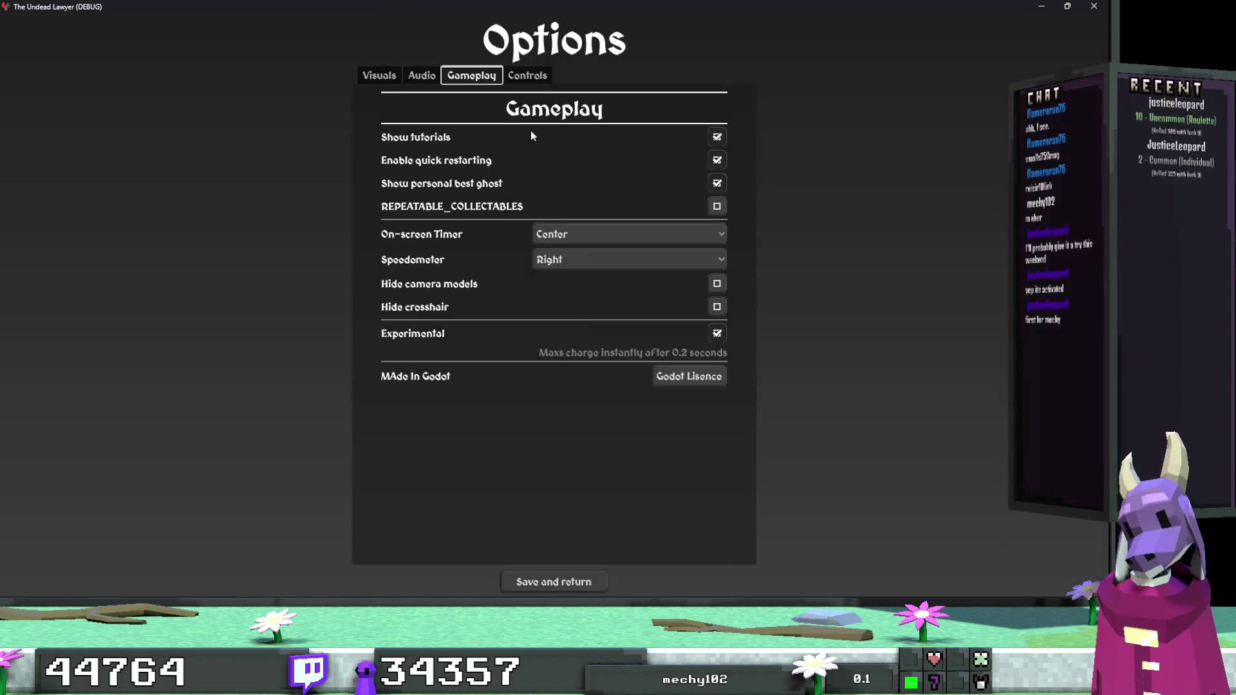
{"action": "left_click", "coordinate": [716, 206]}
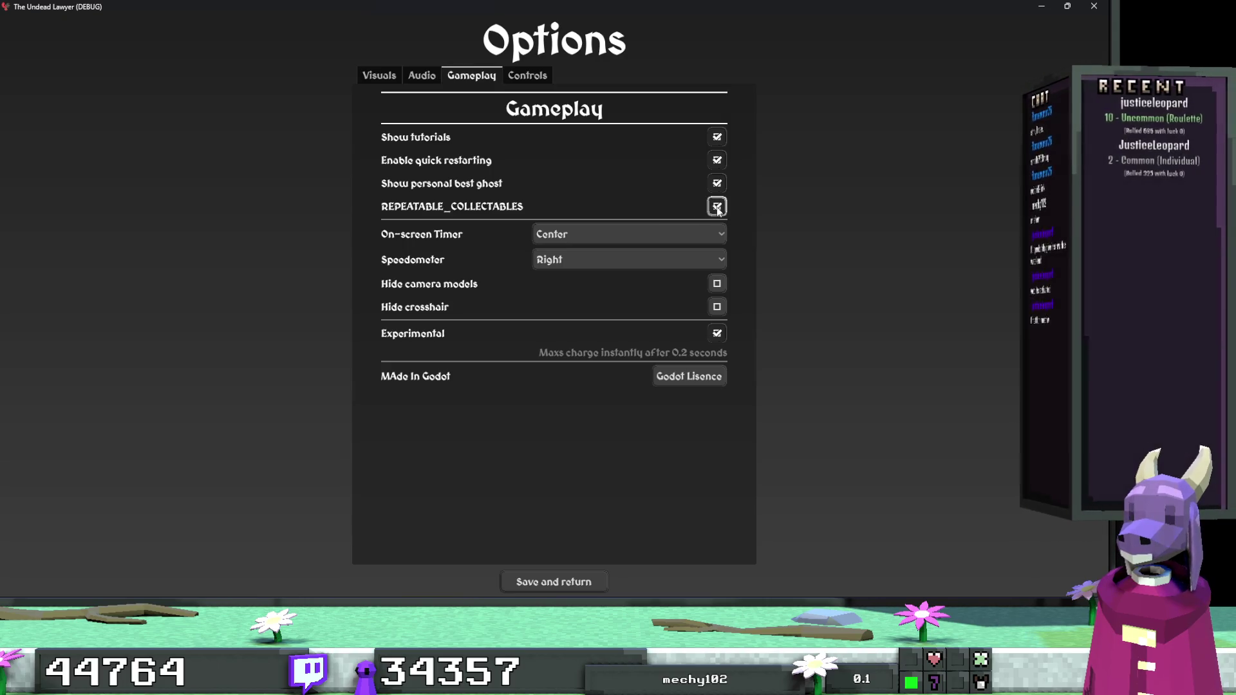
{"action": "left_click", "coordinate": [560, 582]}
Start the Outer Ruins level, play briefly, pause, and reopen Options.
{"action": "left_click", "coordinate": [589, 288]}
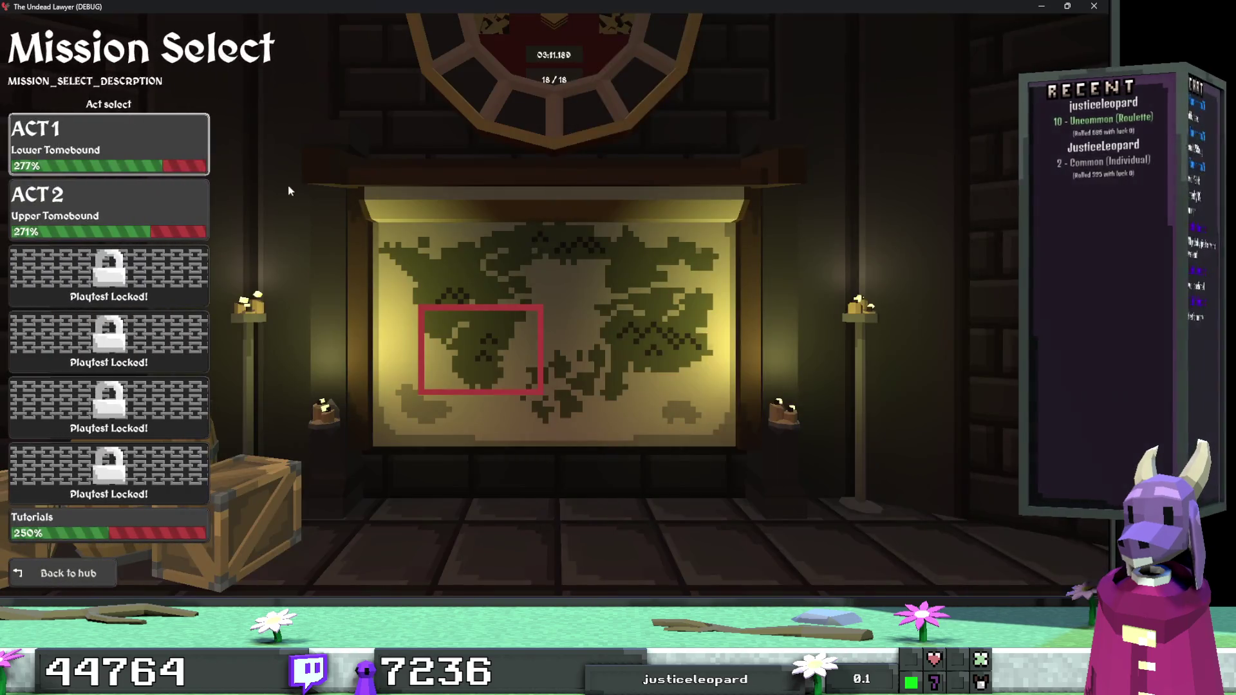
{"action": "left_click", "coordinate": [193, 173]}
{"action": "key", "text": "w"}
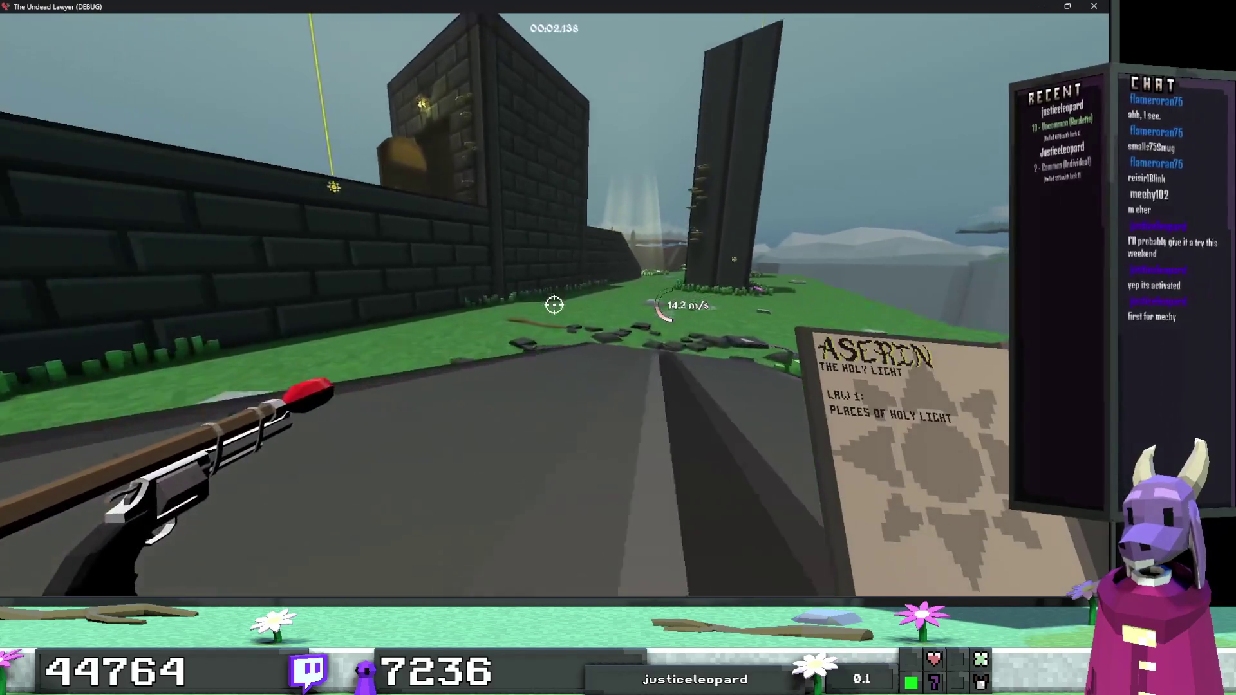
{"action": "key", "text": "space"}
{"action": "key", "text": "Escape"}
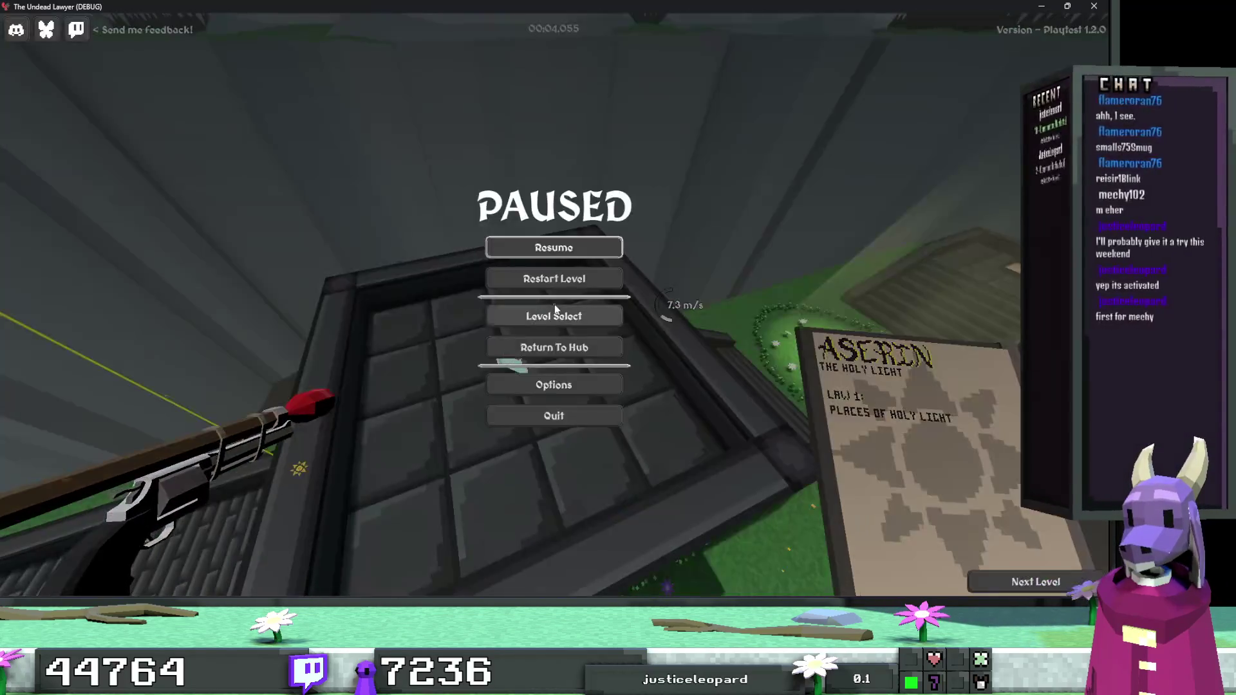
{"action": "left_click", "coordinate": [553, 385]}
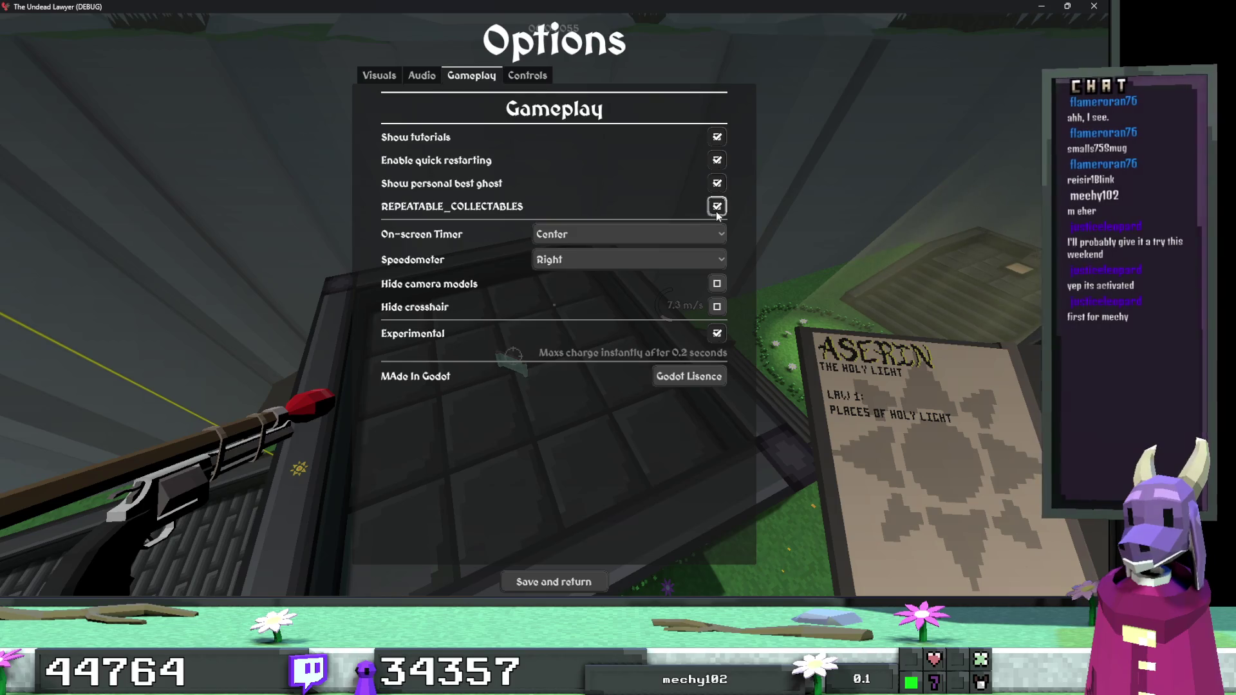
Stop the game and scroll Options Menu.gd to the DefaultValueSetup toggle assignments near line 140.
{"action": "key", "text": "alt+Tab"}
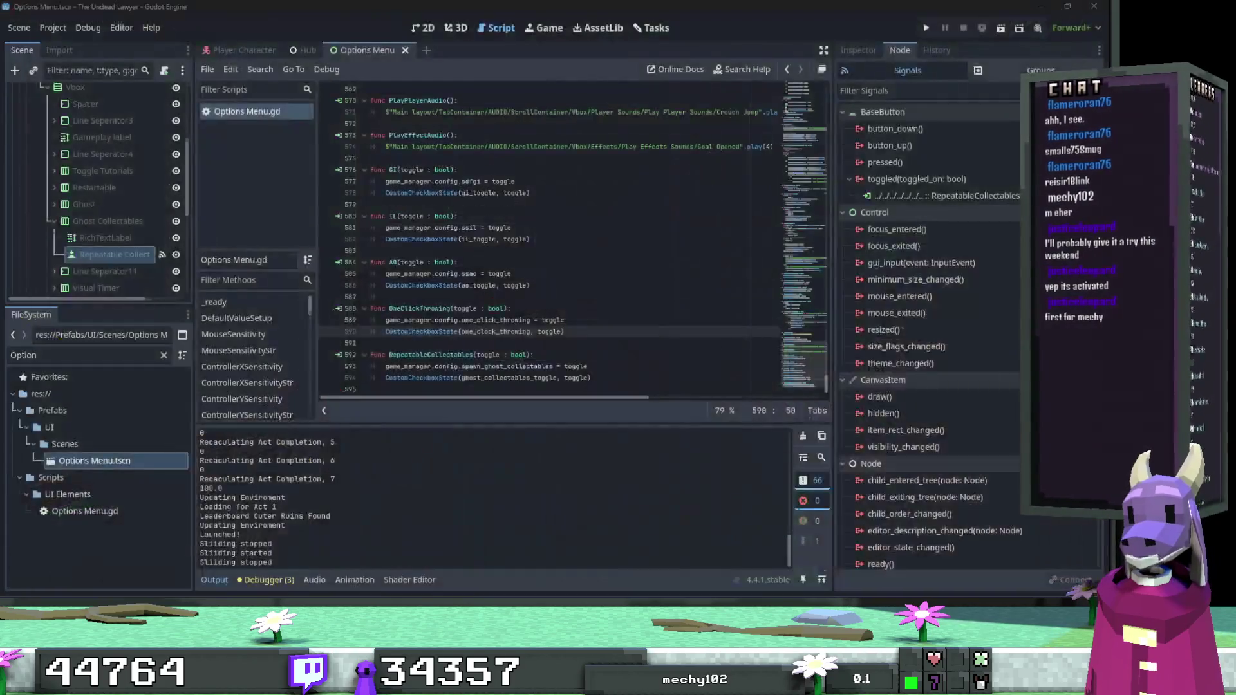
{"action": "key", "text": "Up"}
{"action": "key", "text": "Up"}
{"action": "key", "text": "Up"}
{"action": "left_click_drag", "start_coordinate": [822, 380], "coordinate": [830, 103]}
{"action": "scroll", "coordinate": [606, 209], "scroll_direction": "down", "scroll_amount": 20}
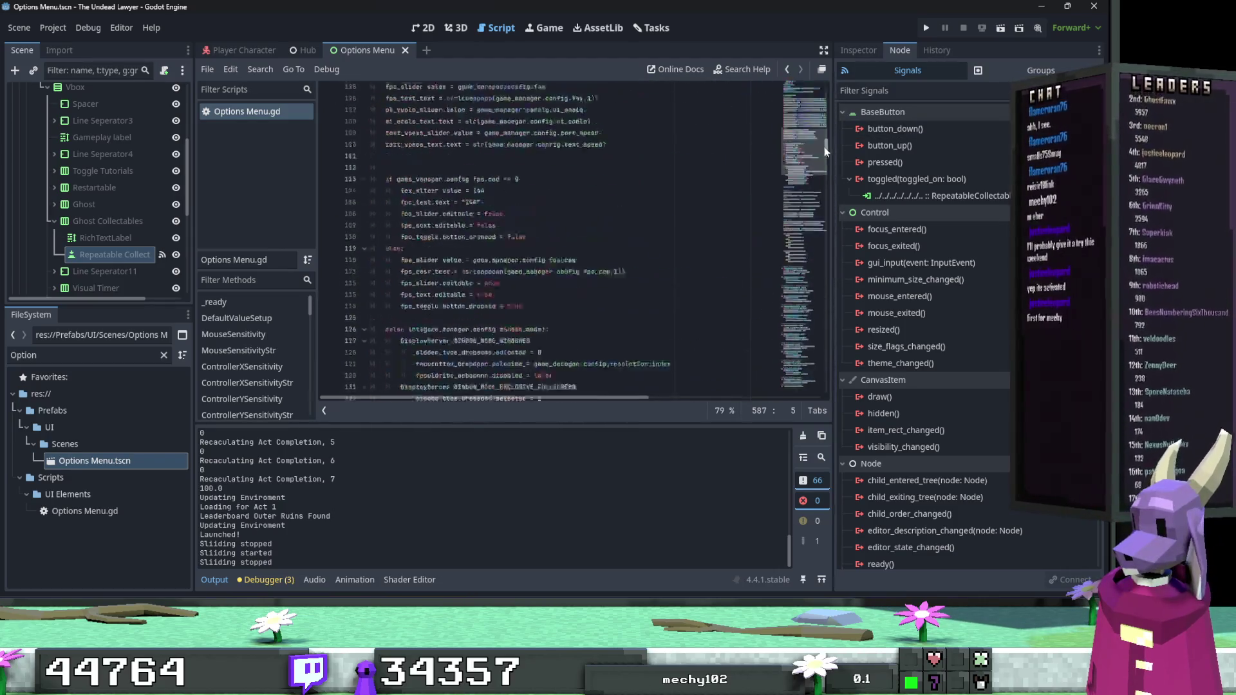
{"action": "scroll", "coordinate": [606, 209], "scroll_direction": "up", "scroll_amount": 8}
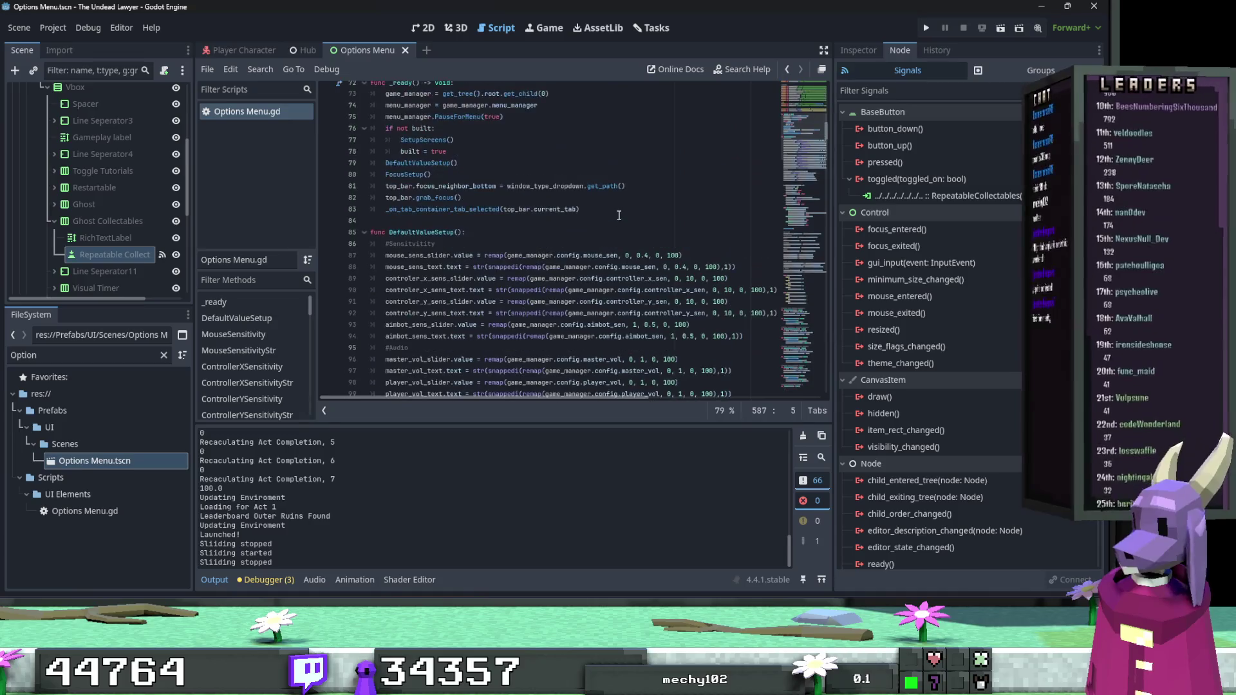
{"action": "scroll", "coordinate": [619, 215], "scroll_direction": "down", "scroll_amount": 11}
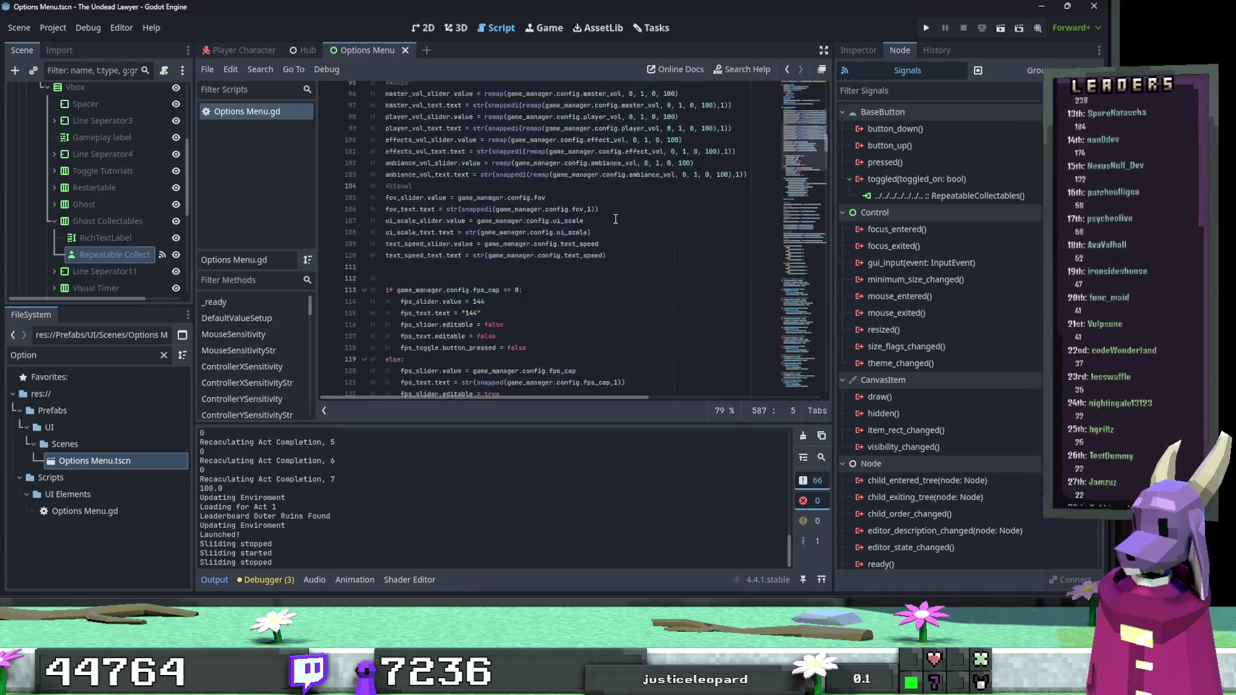
{"action": "scroll", "coordinate": [608, 223], "scroll_direction": "down", "scroll_amount": 9}
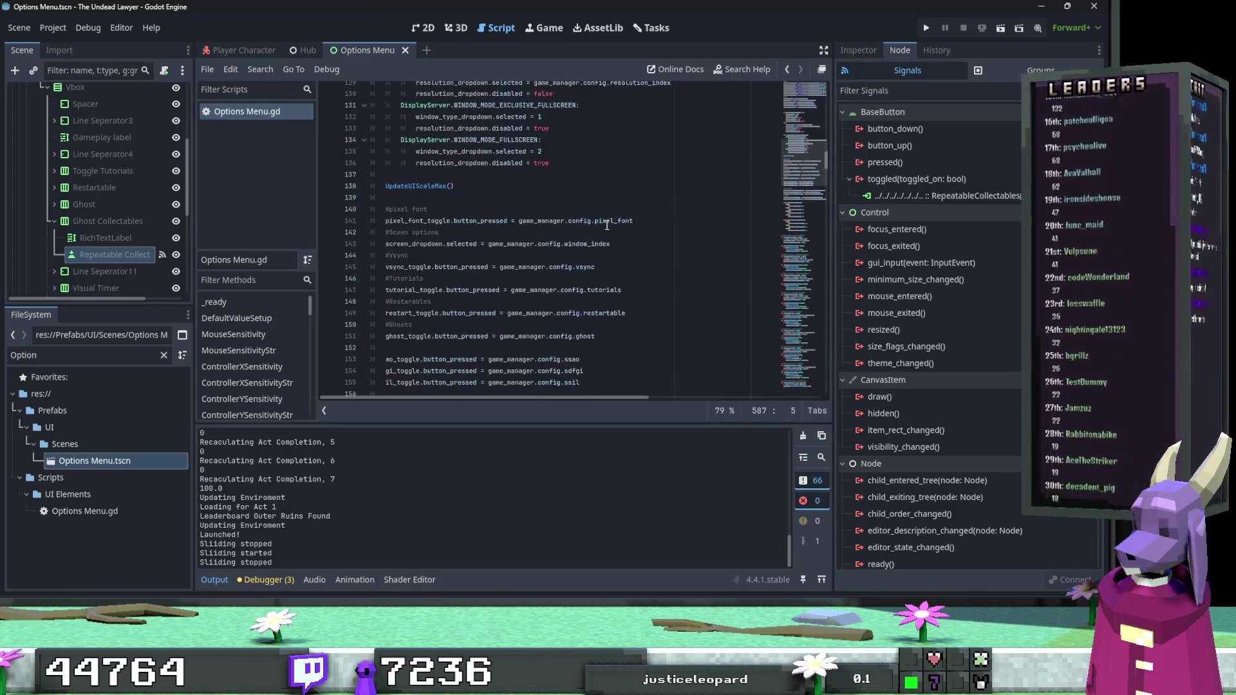
{"action": "scroll", "coordinate": [607, 225], "scroll_direction": "up", "scroll_amount": 1}
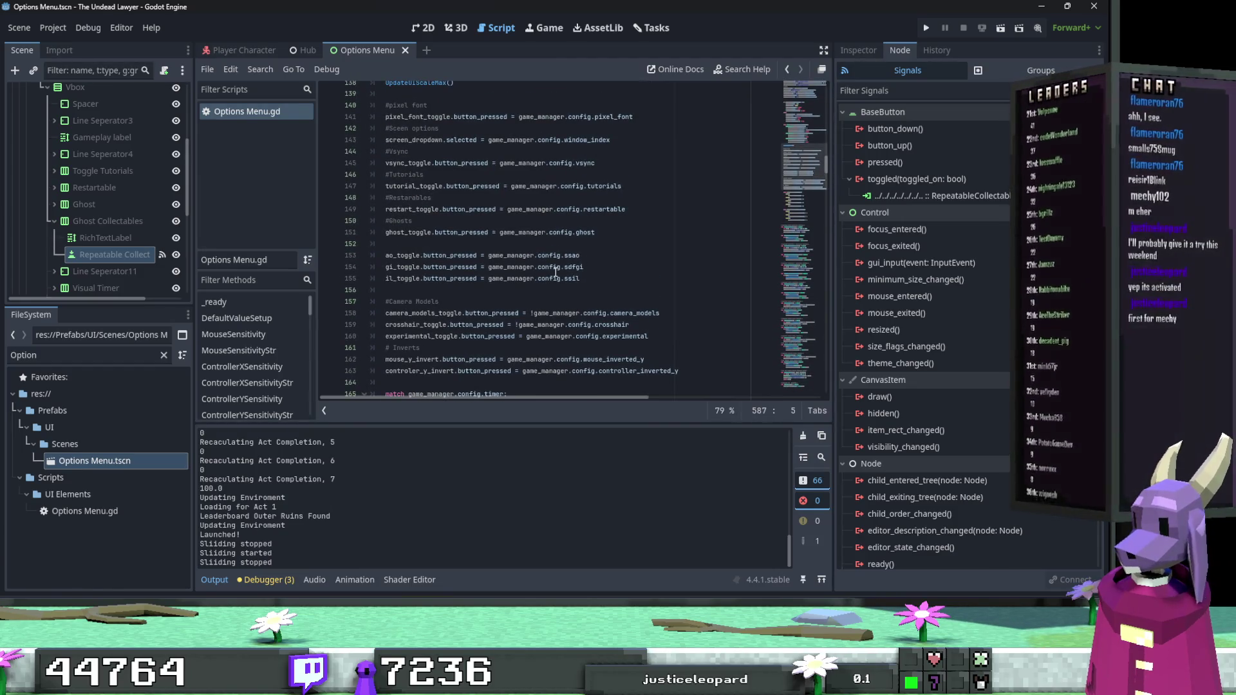
Add line 152 starting a ghost_collectables_toggle.button_pressed assignment via autocomplete.
{"action": "left_click", "coordinate": [612, 232]}
{"action": "key", "text": "Return"}
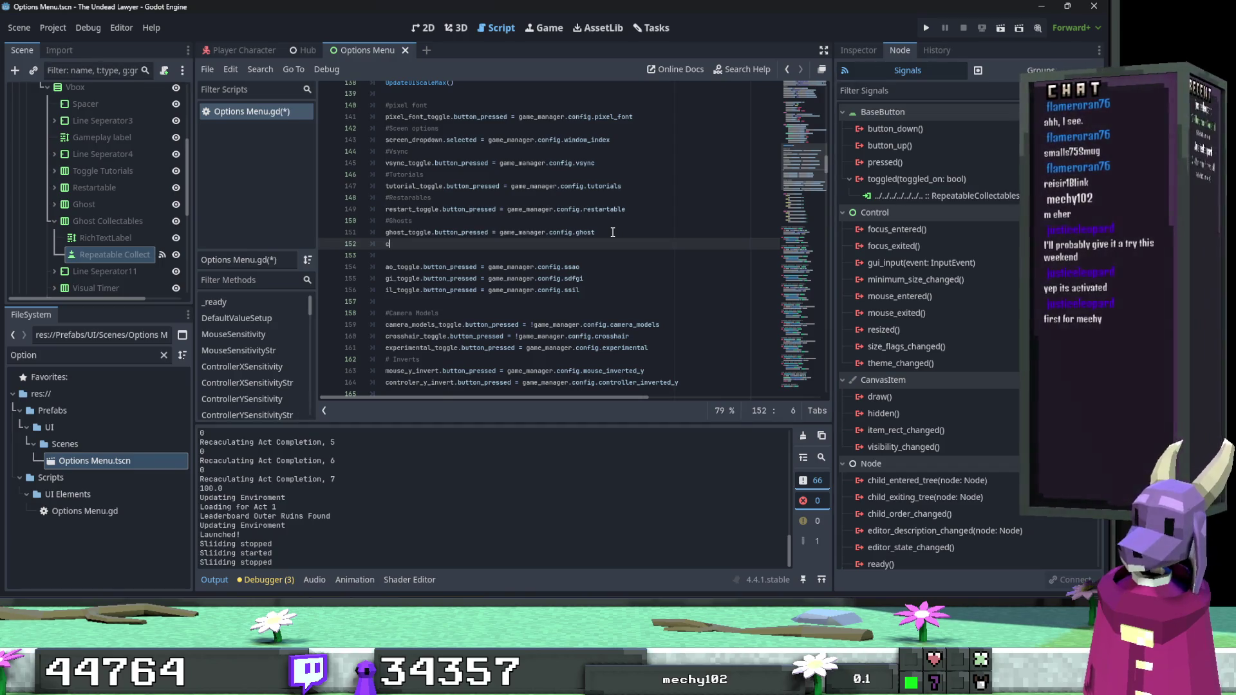
{"action": "type", "text": "ollecta"}
{"action": "key", "text": "Down"}
{"action": "key", "text": "Down"}
{"action": "key", "text": "Return"}
{"action": "type", "text": "bu"}
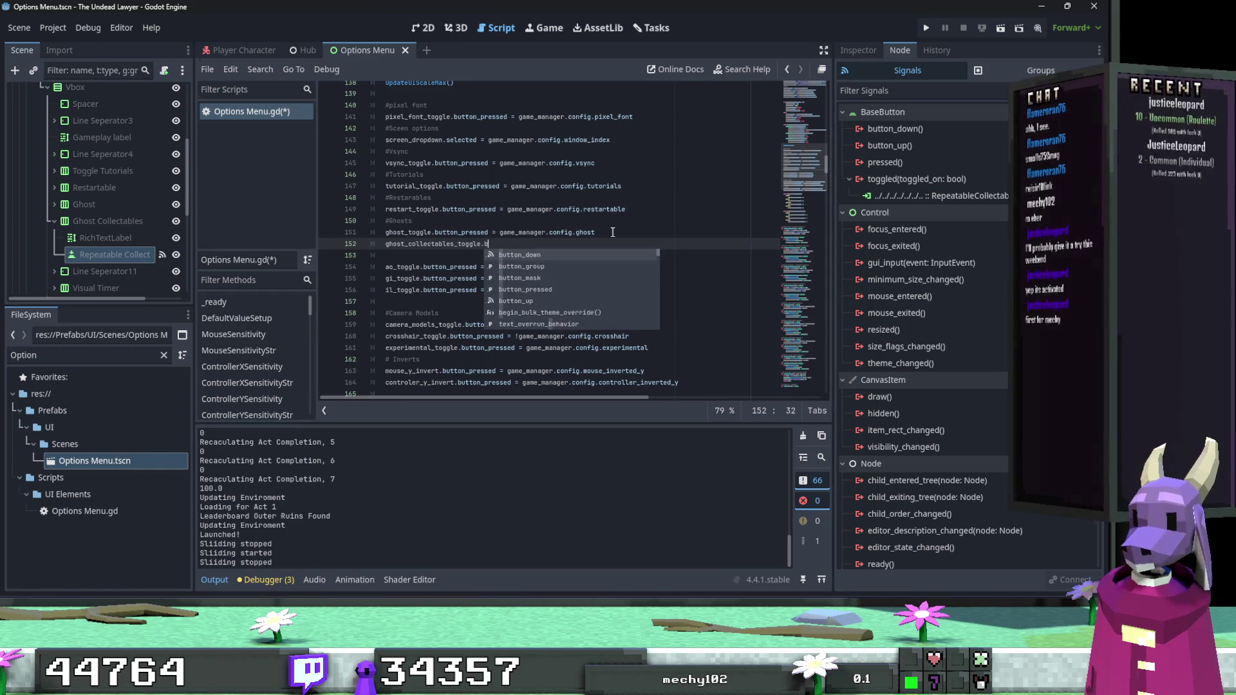
{"action": "key", "text": "Down"}
{"action": "key", "text": "Down"}
{"action": "key", "text": "Return"}
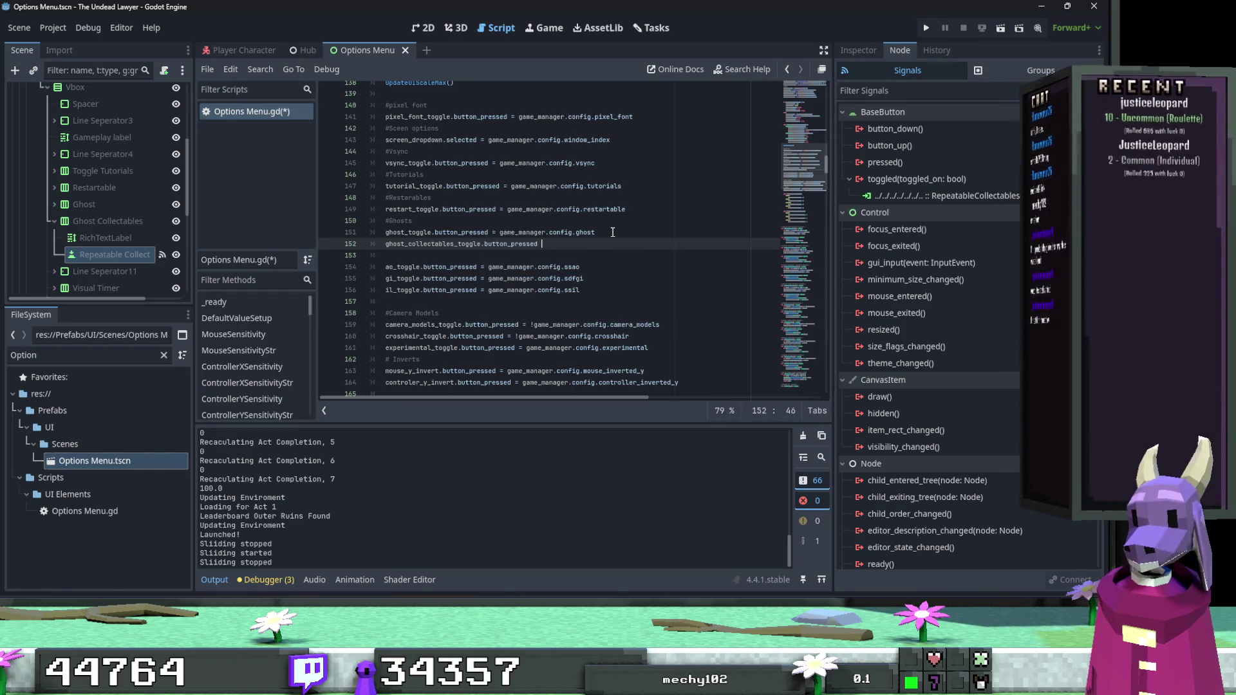
Assign it game_manager.config.spawn_ghost_collectables, fixing mistyped property names along the way.
{"action": "type", "text": "= gam"}
{"action": "key", "text": "Return"}
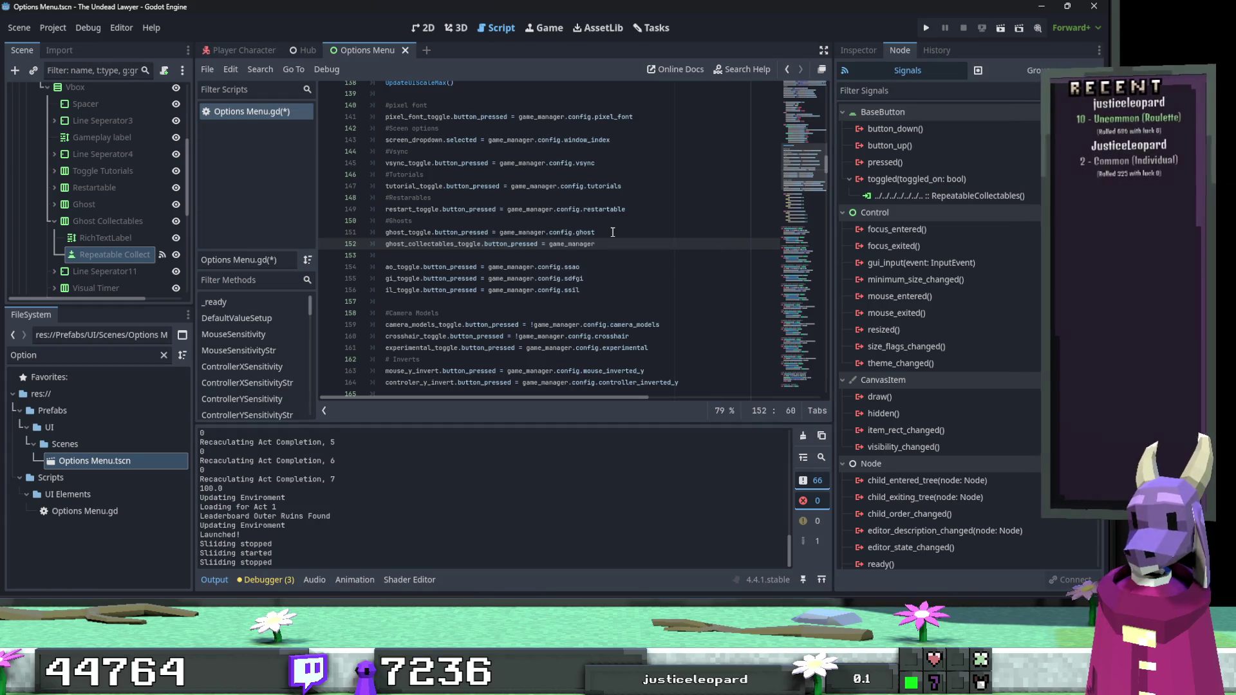
{"action": "type", "text": "."}
{"action": "key", "text": "BackSpace"}
{"action": "key", "text": "BackSpace"}
{"action": "key", "text": "BackSpace"}
{"action": "type", "text": "G"}
{"action": "key", "text": "BackSpace"}
{"action": "type", "text": "config.g"}
{"action": "key", "text": "BackSpace"}
{"action": "type", "text": "spawn"}
{"action": "key", "text": "Return"}
Run the project to playtest the change.
{"action": "left_click", "coordinate": [603, 234]}
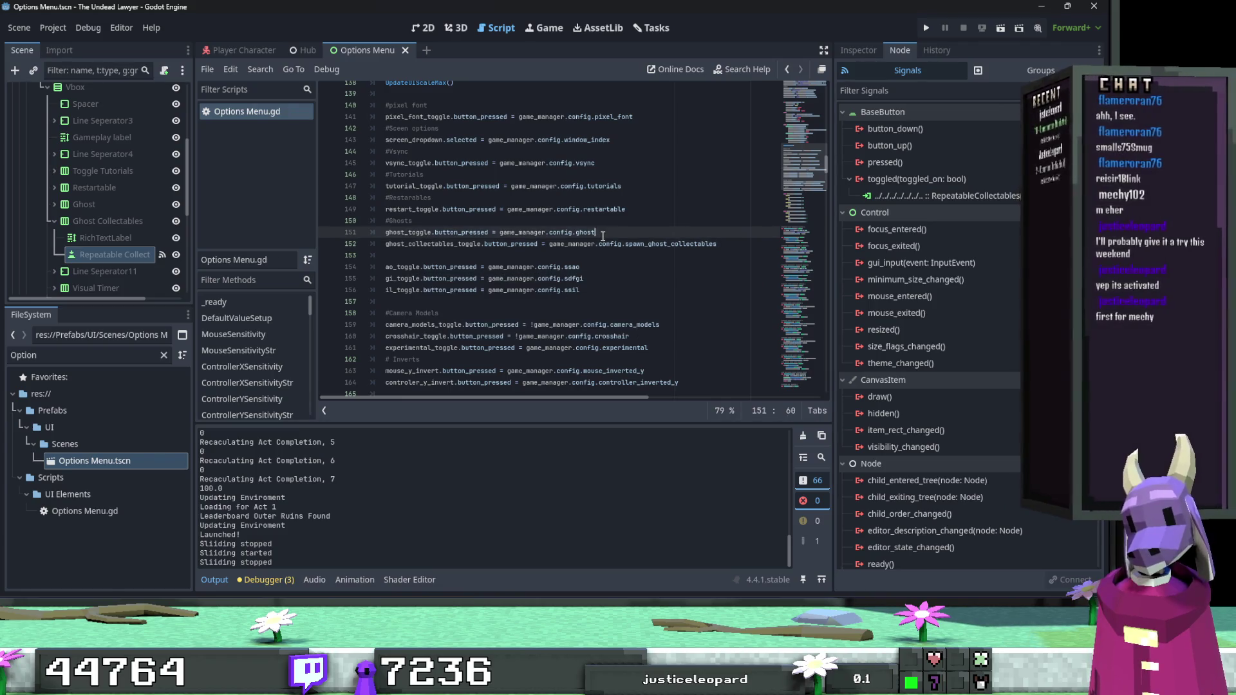
{"action": "scroll", "coordinate": [644, 264], "scroll_direction": "down", "scroll_amount": 1}
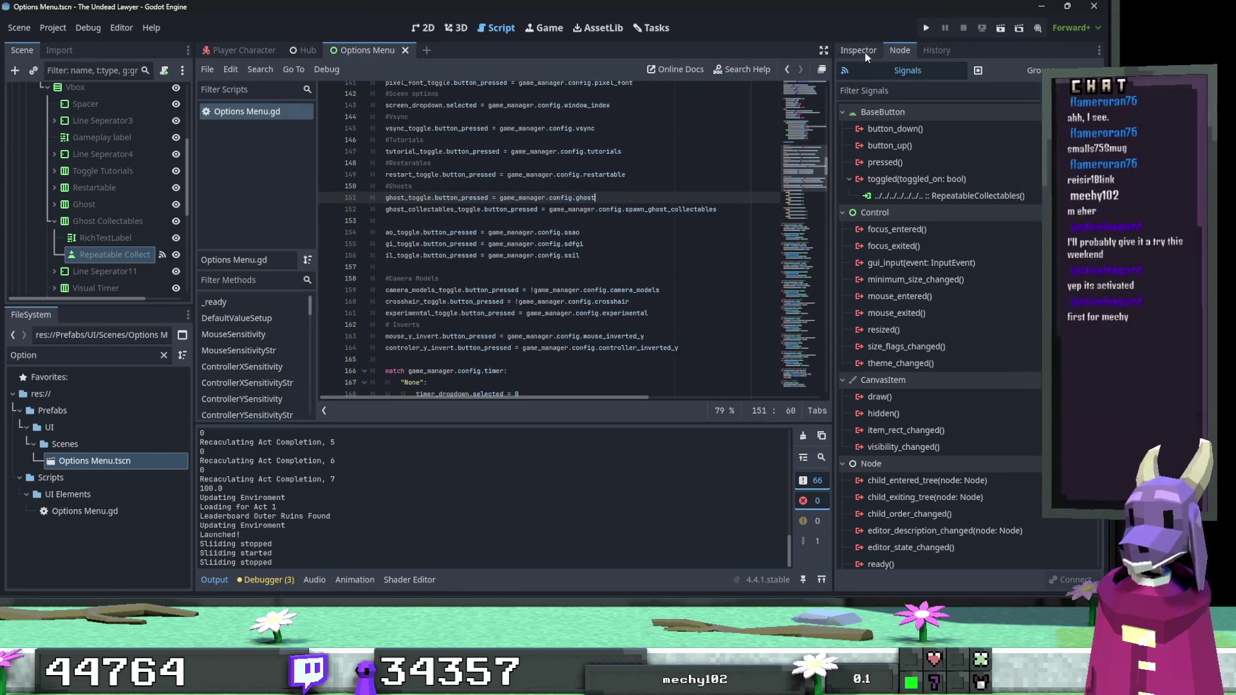
{"action": "left_click", "coordinate": [925, 29]}
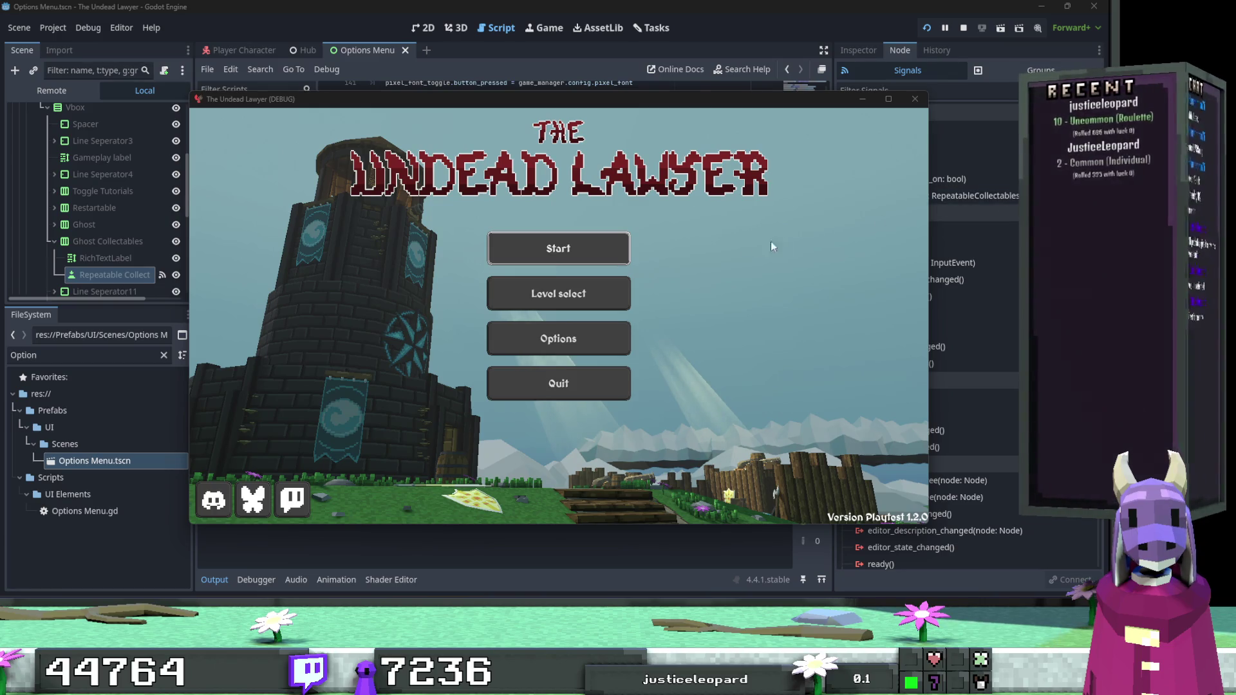
Maximize the game window, choose Level select, and open Act 1's mission list.
{"action": "left_click", "coordinate": [888, 100]}
{"action": "left_click", "coordinate": [595, 280]}
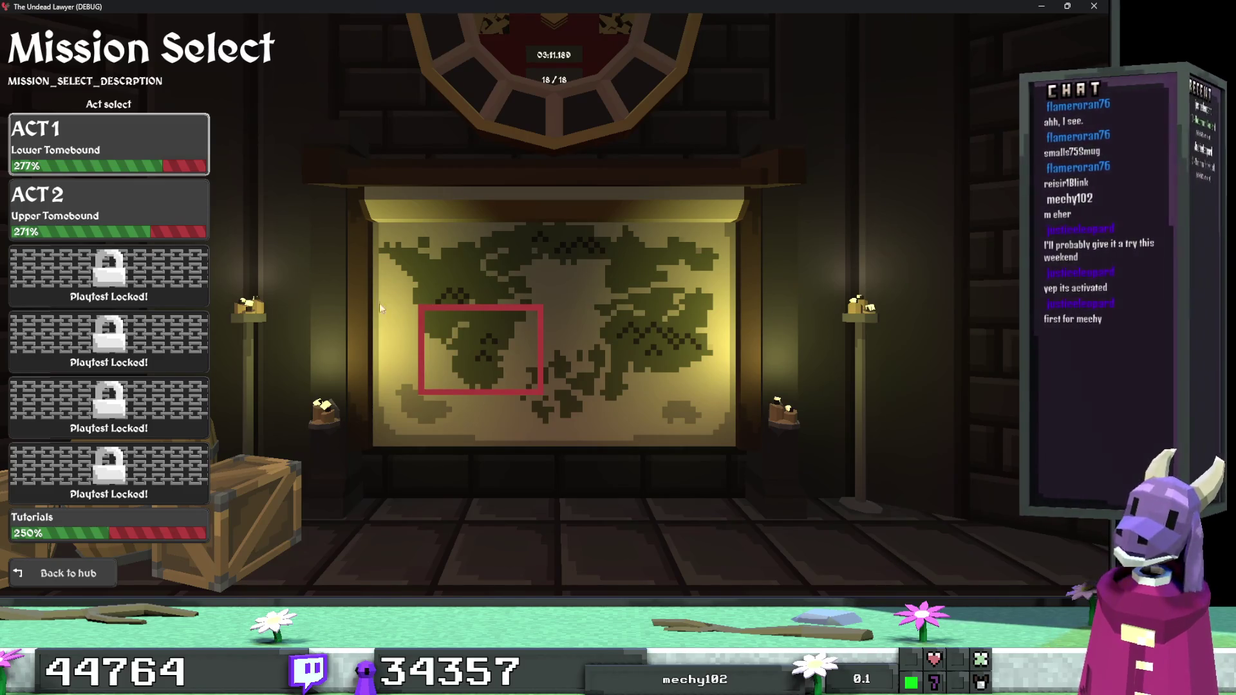
{"action": "left_click", "coordinate": [159, 151]}
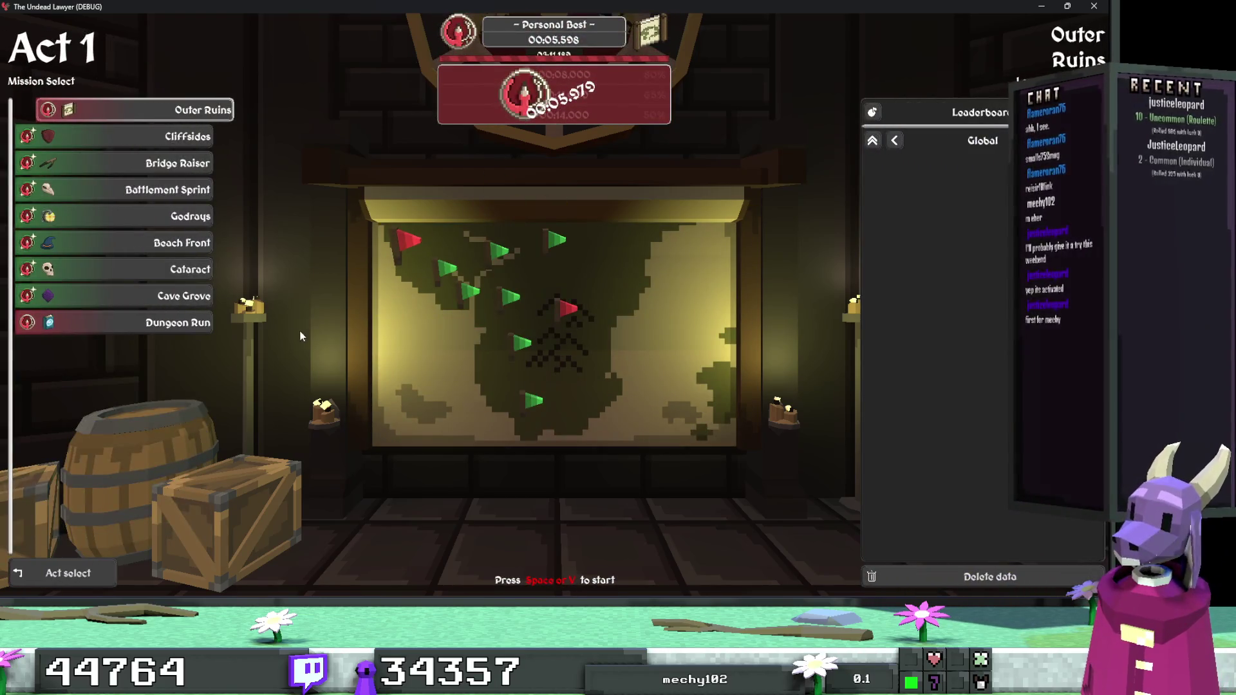
Start Outer Ruins and check the in-game Options screen twice mid-run.
{"action": "key", "text": "space"}
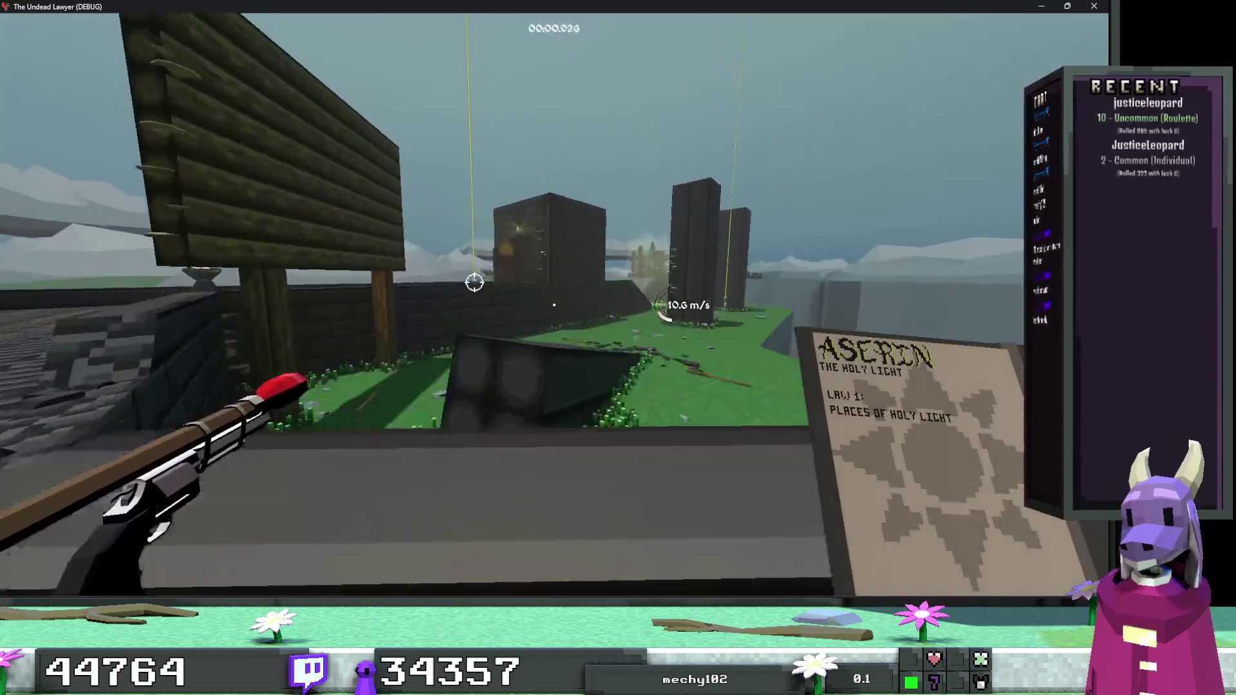
{"action": "key", "text": "Escape"}
{"action": "left_click", "coordinate": [554, 383]}
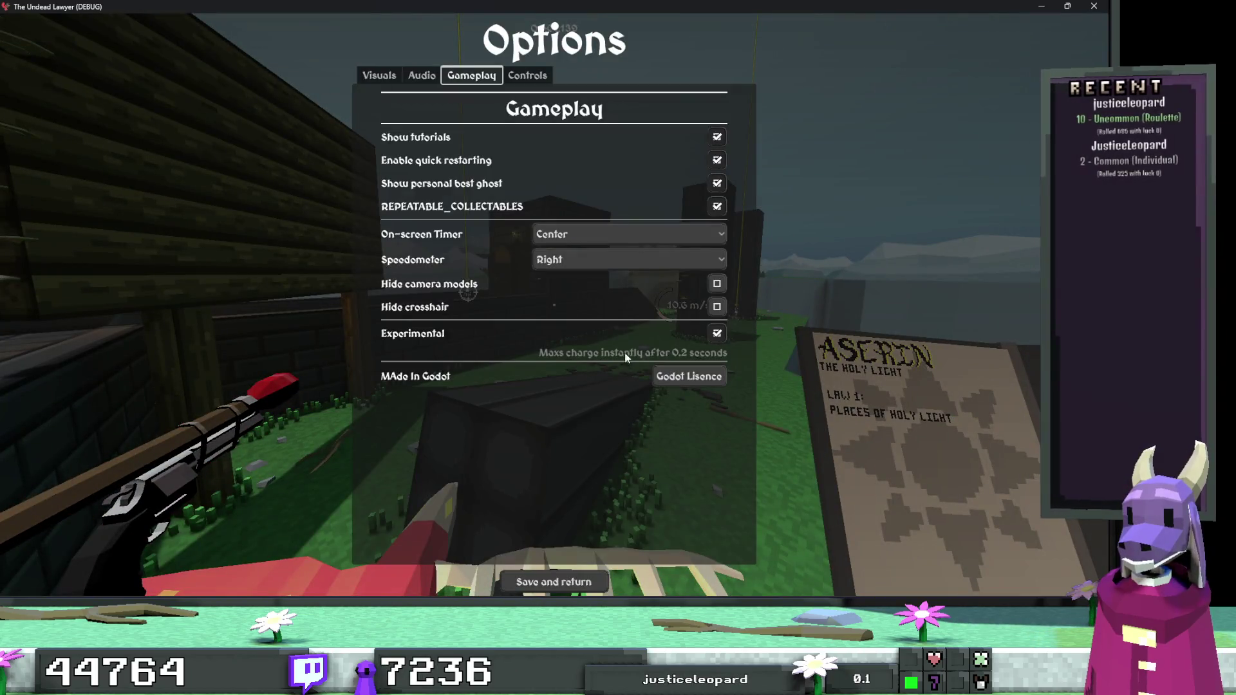
{"action": "key", "text": "Escape"}
{"action": "key", "text": "Escape"}
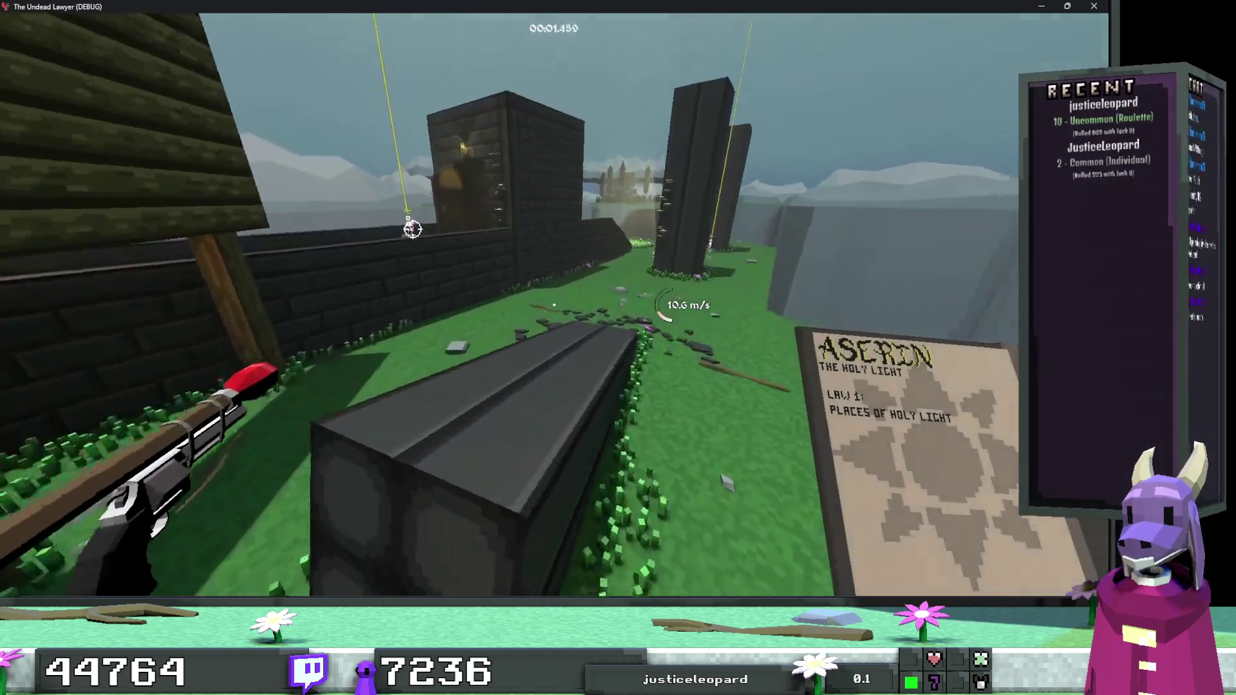
{"action": "key", "text": "space"}
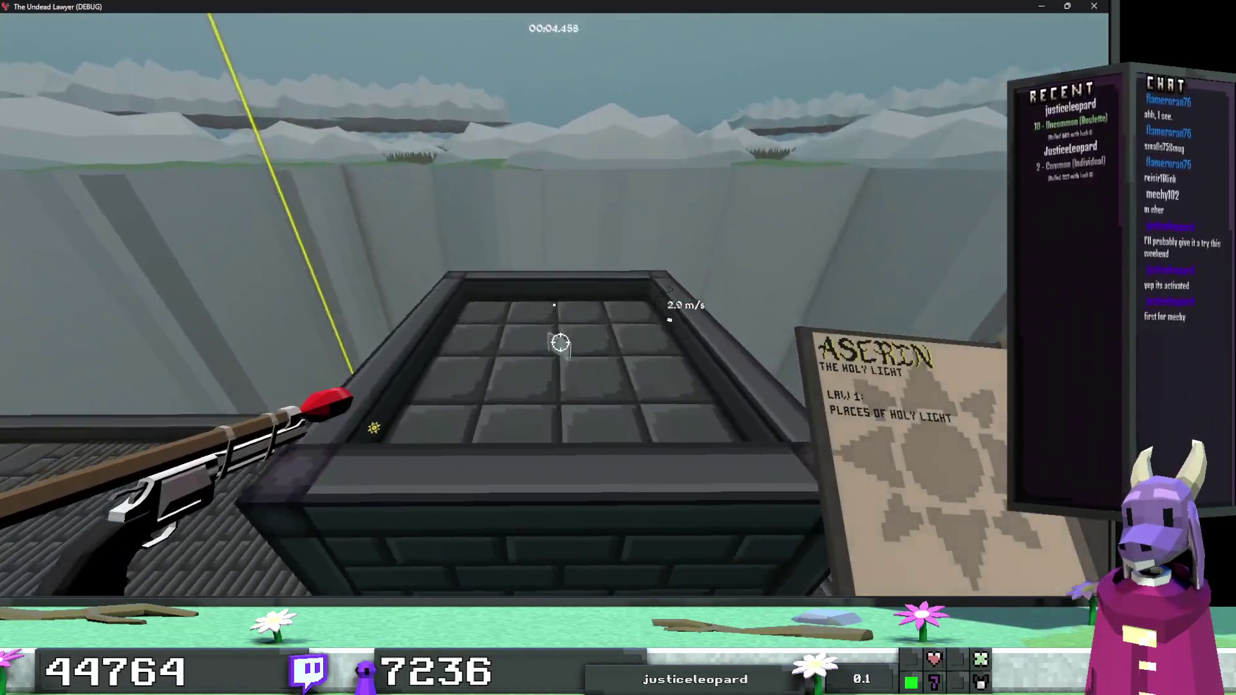
{"action": "key", "text": "Escape"}
{"action": "left_click", "coordinate": [569, 386]}
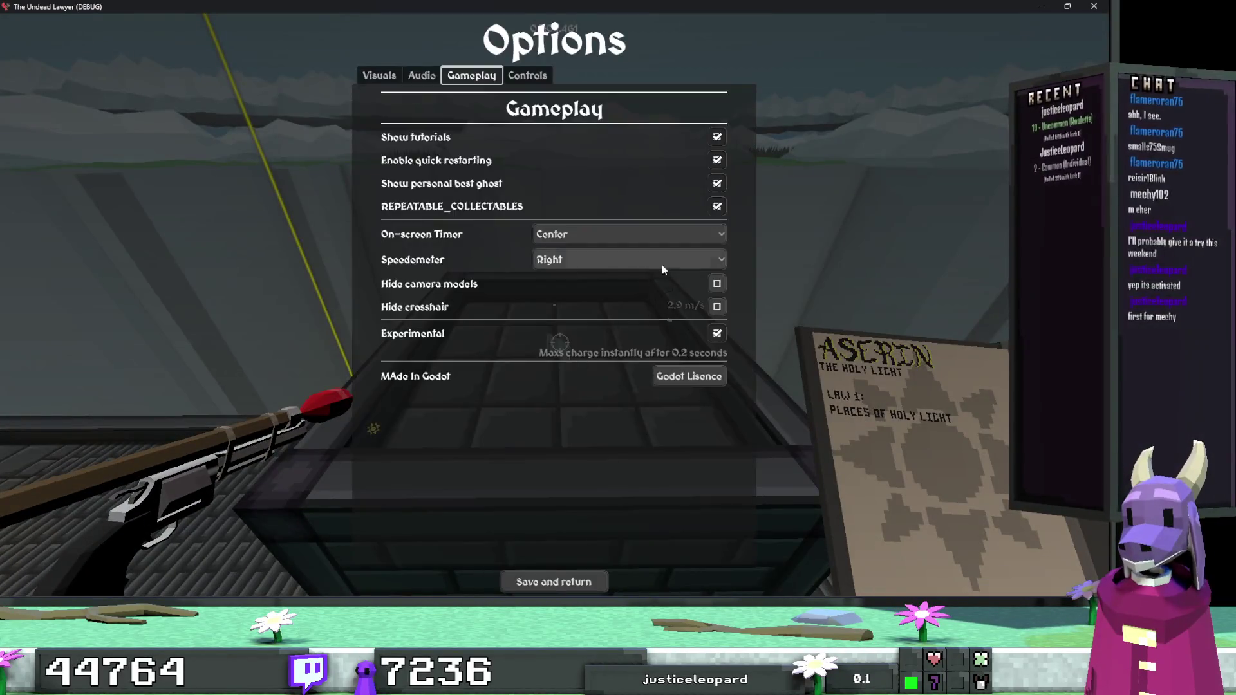
{"action": "key", "text": "Escape"}
Restart Outer Ruins, play across to the goal beam, then pause and quit to the editor.
{"action": "key", "text": "r"}
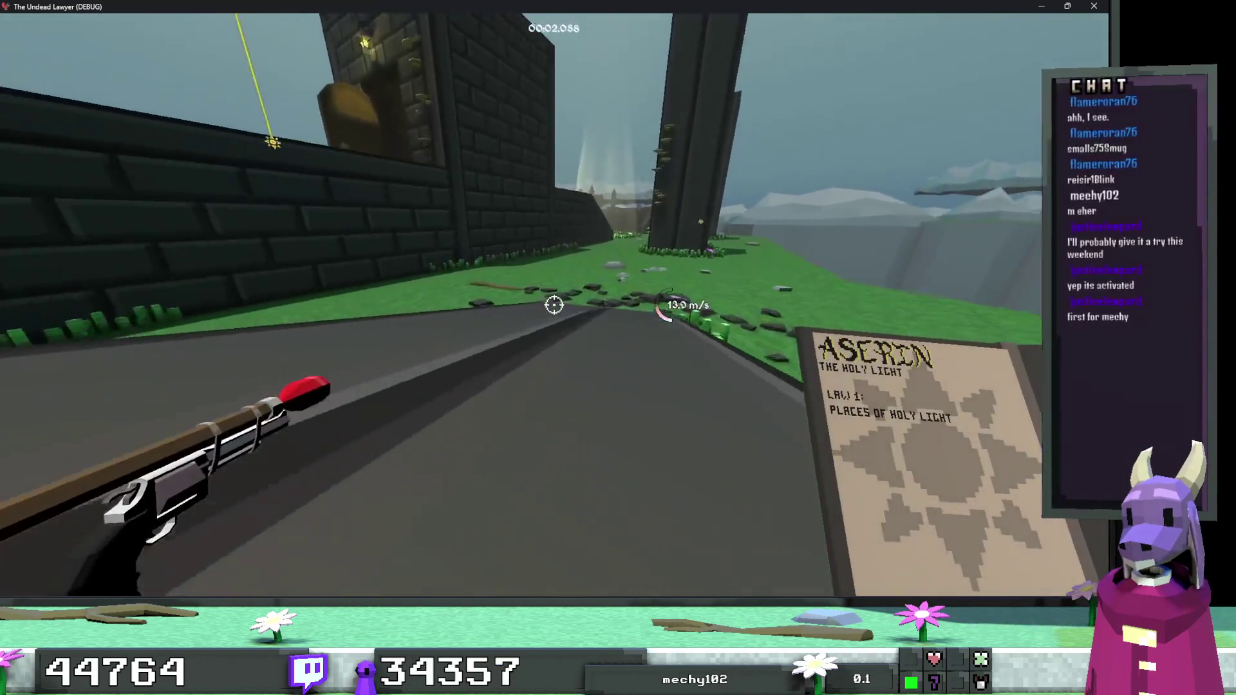
{"action": "key", "text": "space"}
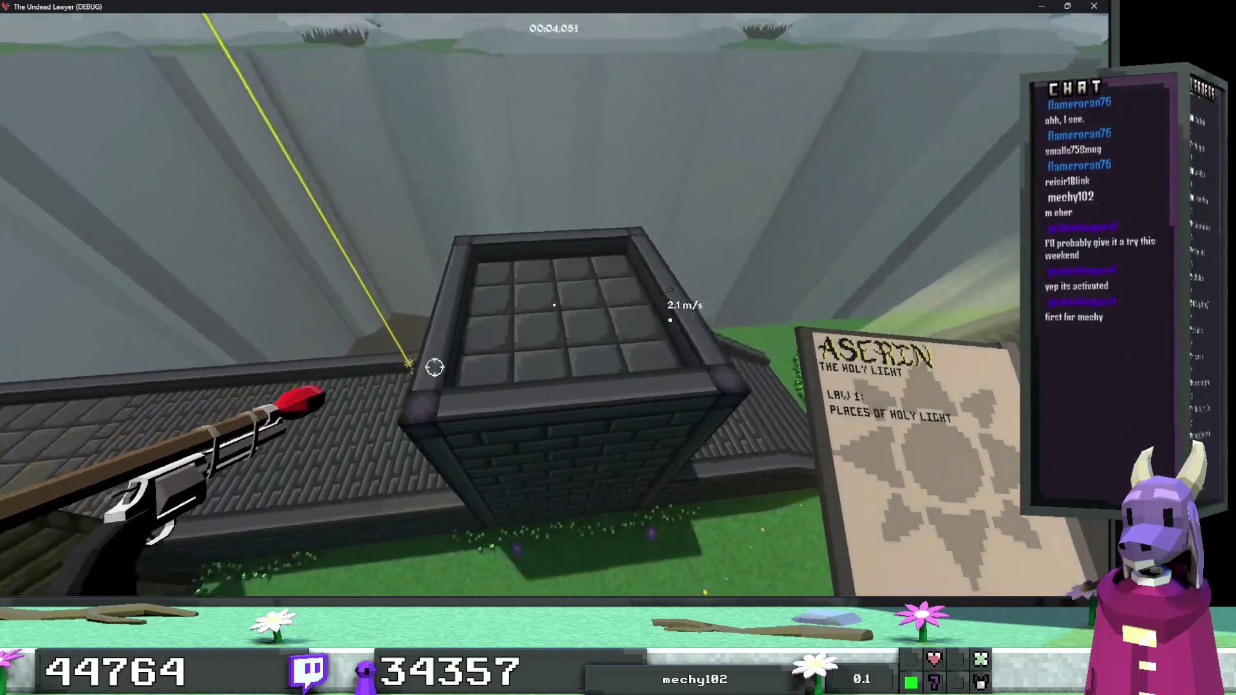
{"action": "key", "text": "w"}
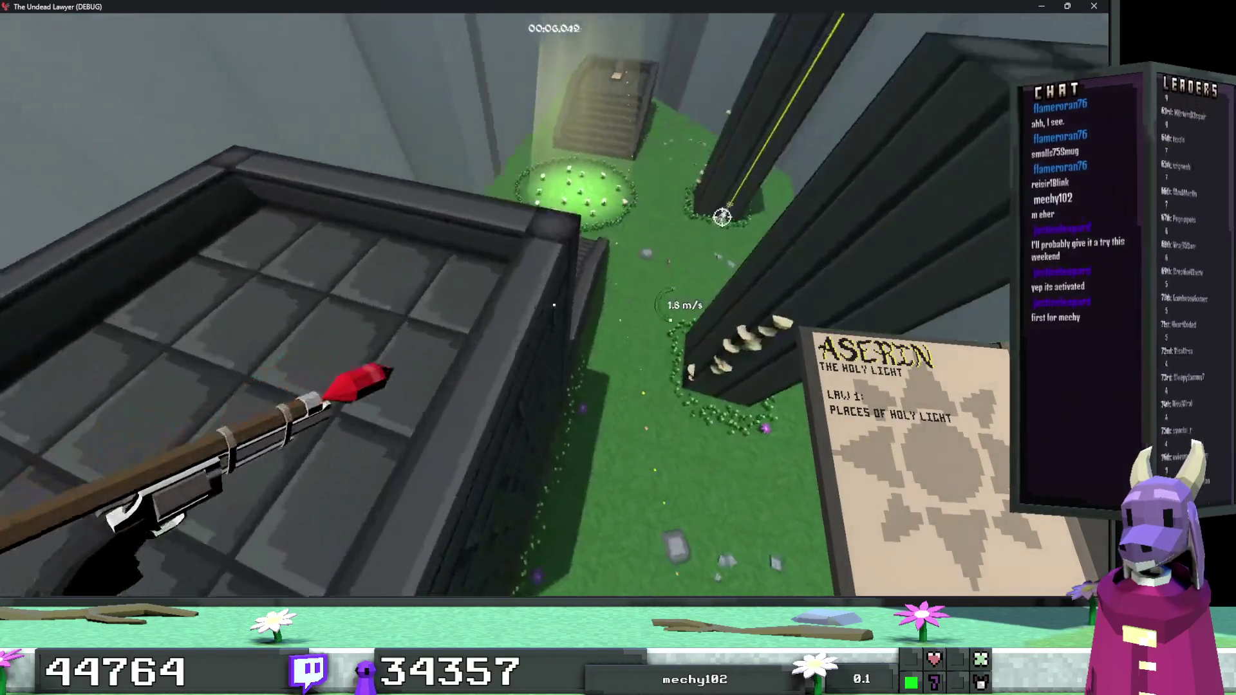
{"action": "key", "text": "Escape"}
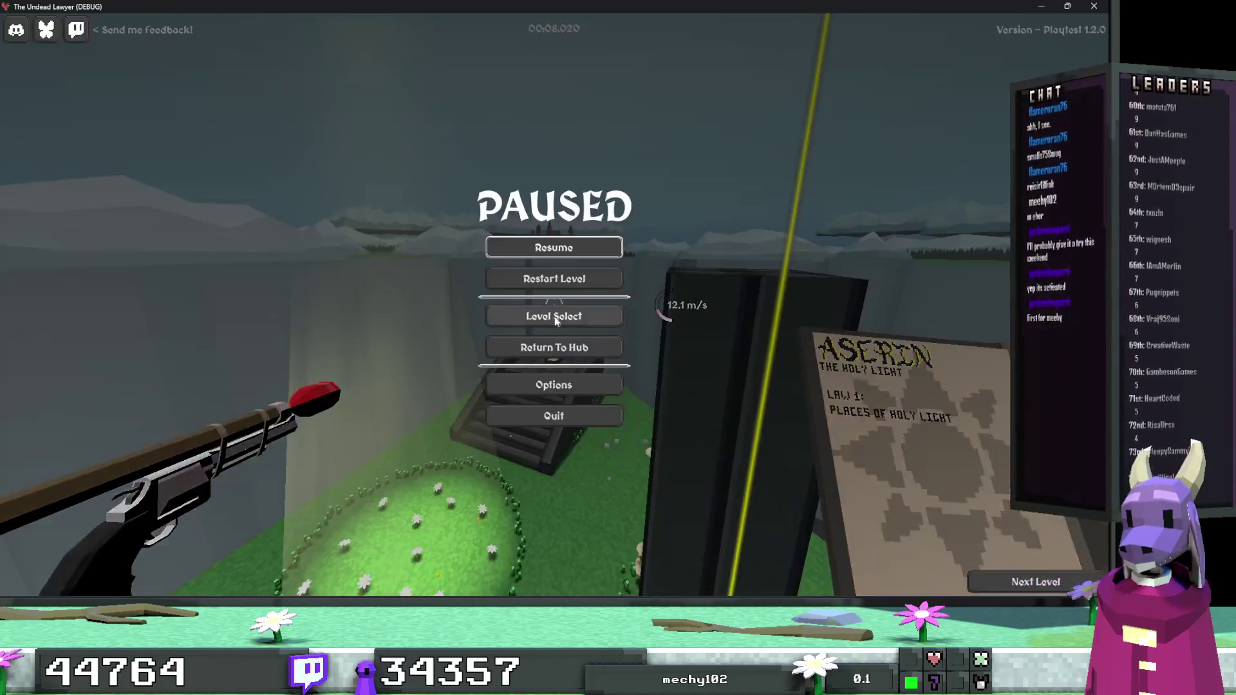
{"action": "left_click", "coordinate": [559, 408]}
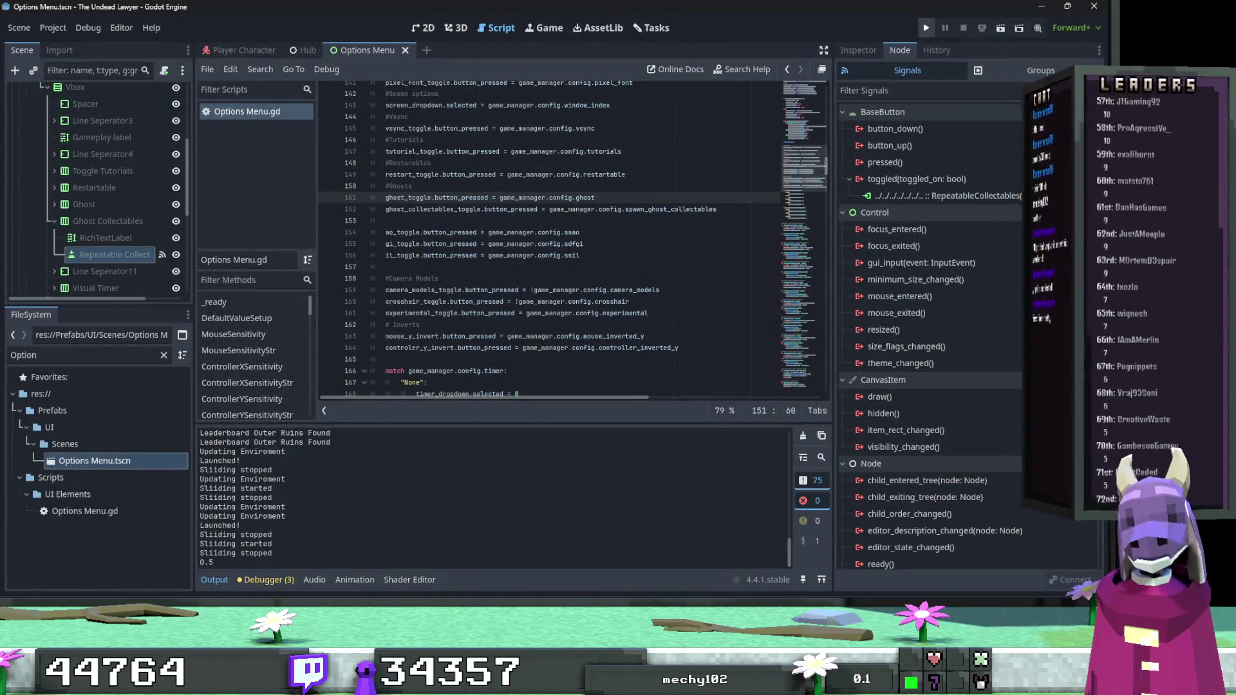
Relaunch the game to check Options, close it, and make the VISUALS panel visible.
{"action": "key", "text": "F5"}
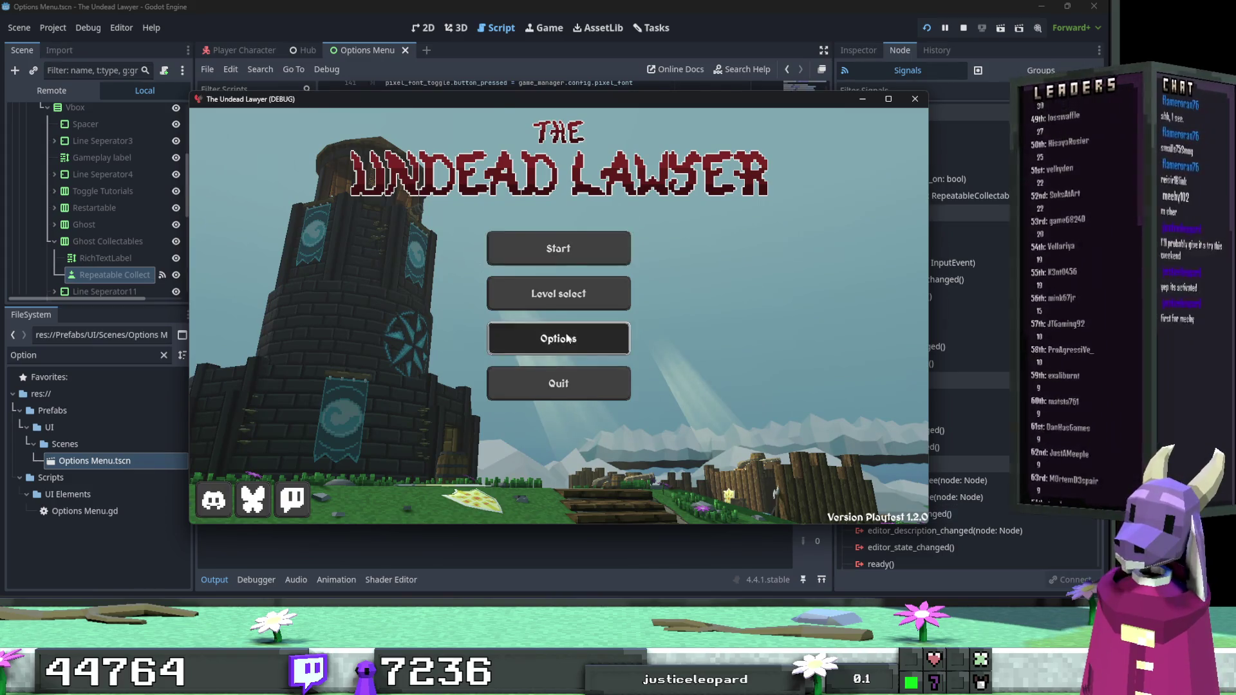
{"action": "left_click", "coordinate": [608, 332]}
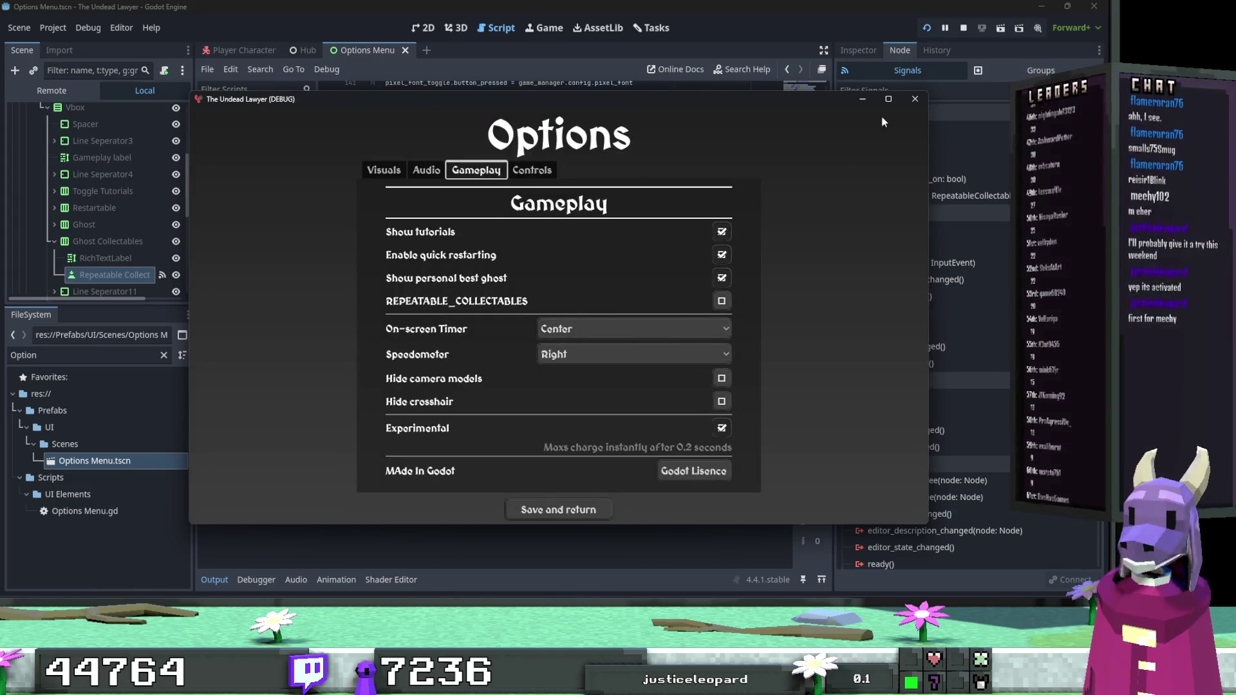
{"action": "left_click", "coordinate": [914, 99]}
{"action": "left_click", "coordinate": [149, 132]}
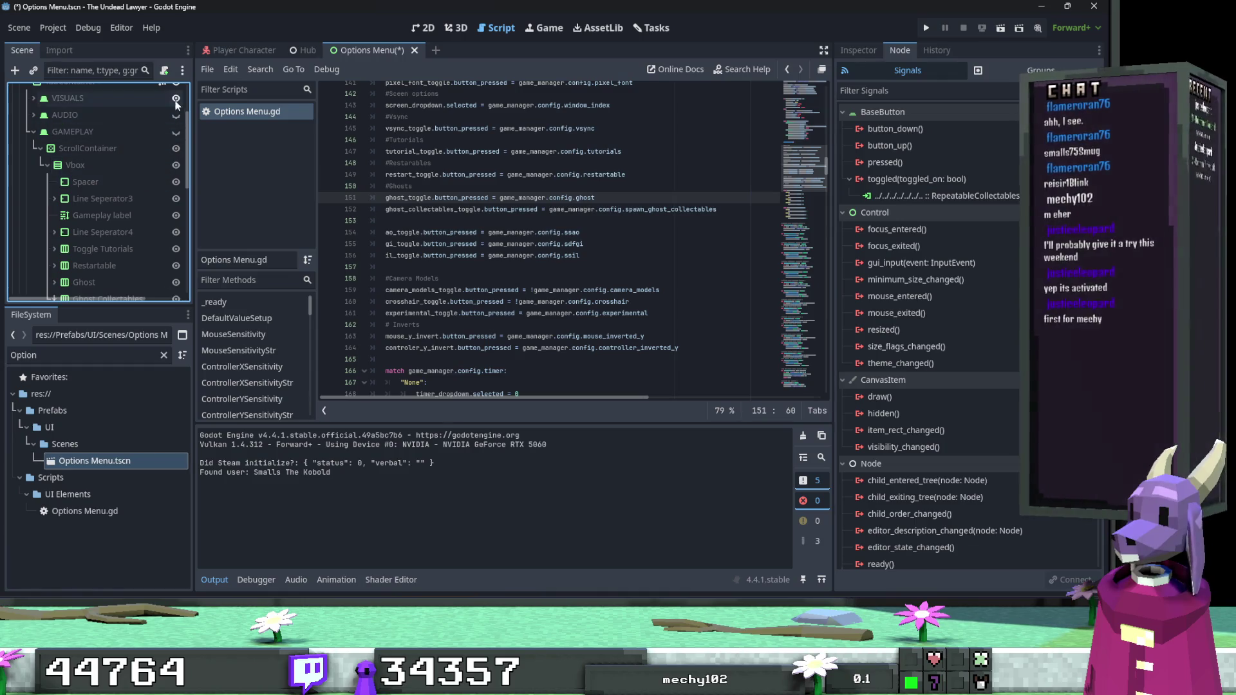
In the 2D view, select the PERSONAL_BEST_GHOSTS toggle and expand its Focus properties.
{"action": "left_click", "coordinate": [458, 31]}
{"action": "left_click", "coordinate": [423, 27]}
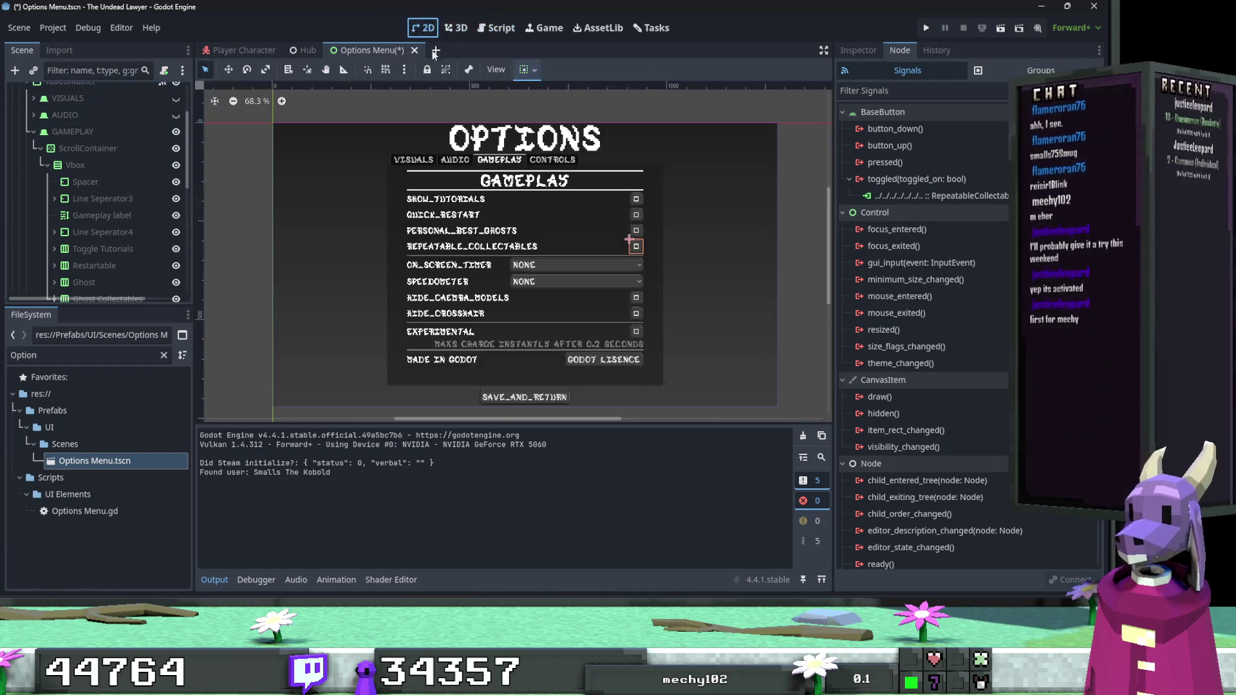
{"action": "left_click", "coordinate": [639, 232]}
{"action": "left_click", "coordinate": [858, 50]}
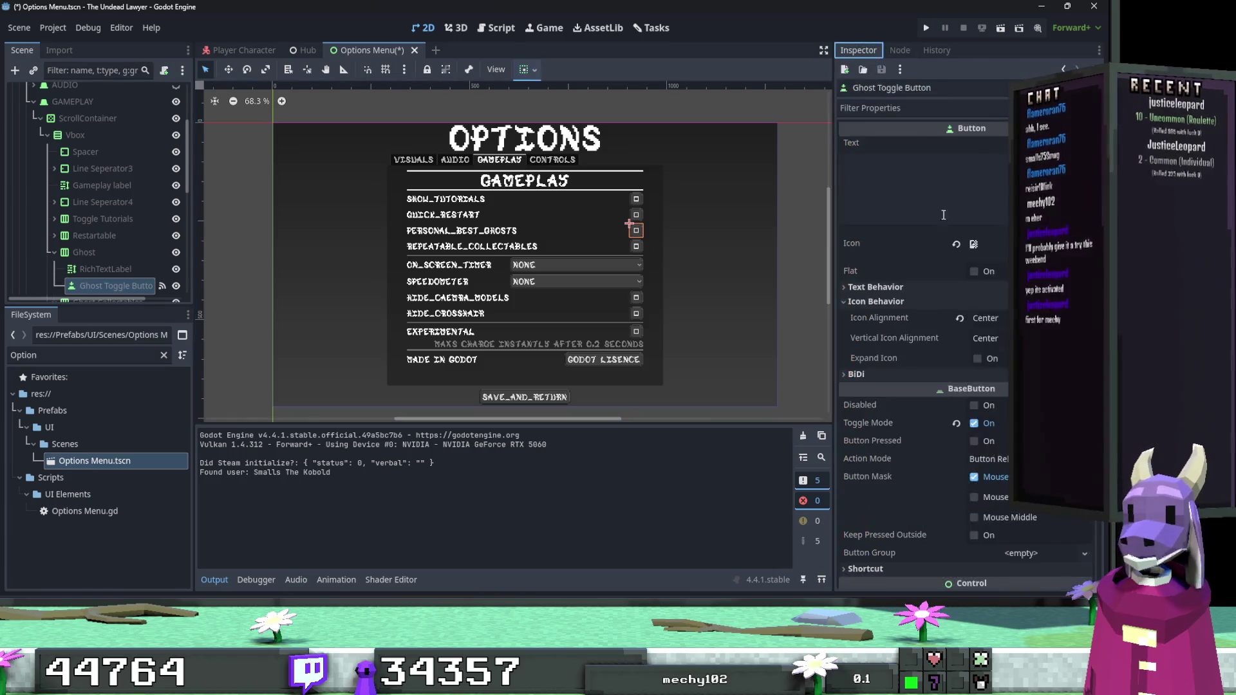
{"action": "scroll", "coordinate": [953, 379], "scroll_direction": "down", "scroll_amount": 10}
{"action": "left_click", "coordinate": [923, 339]}
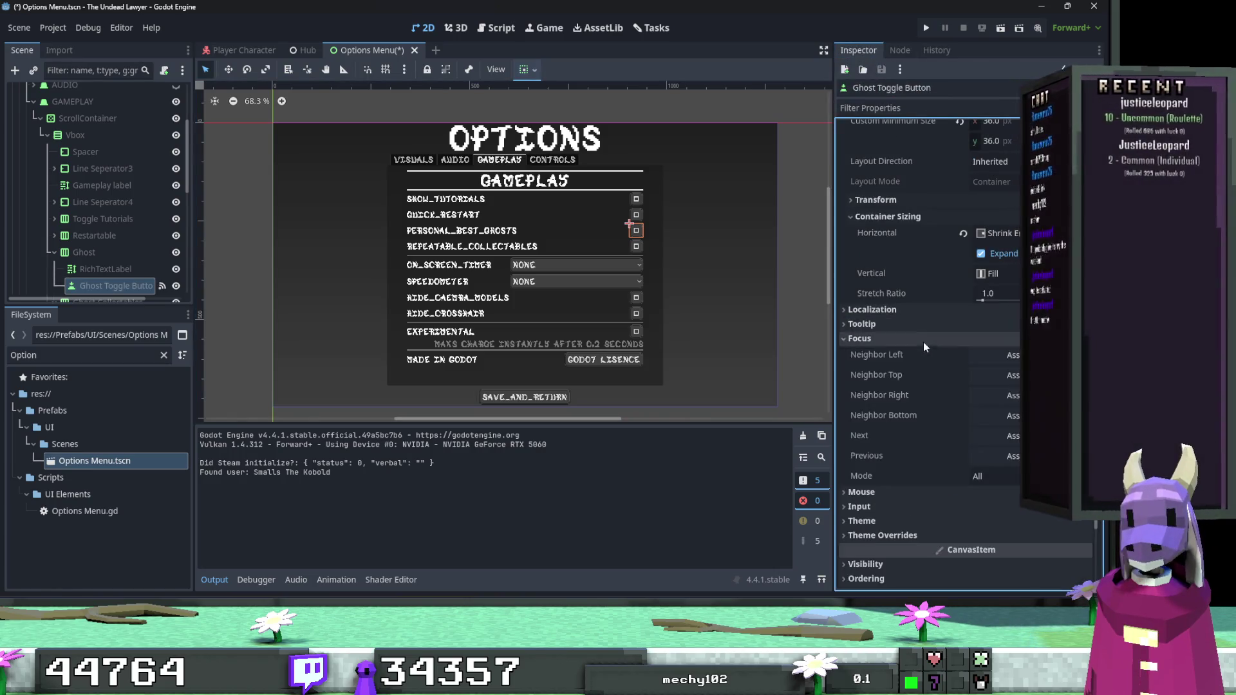
{"action": "scroll", "coordinate": [955, 368], "scroll_direction": "down", "scroll_amount": 2}
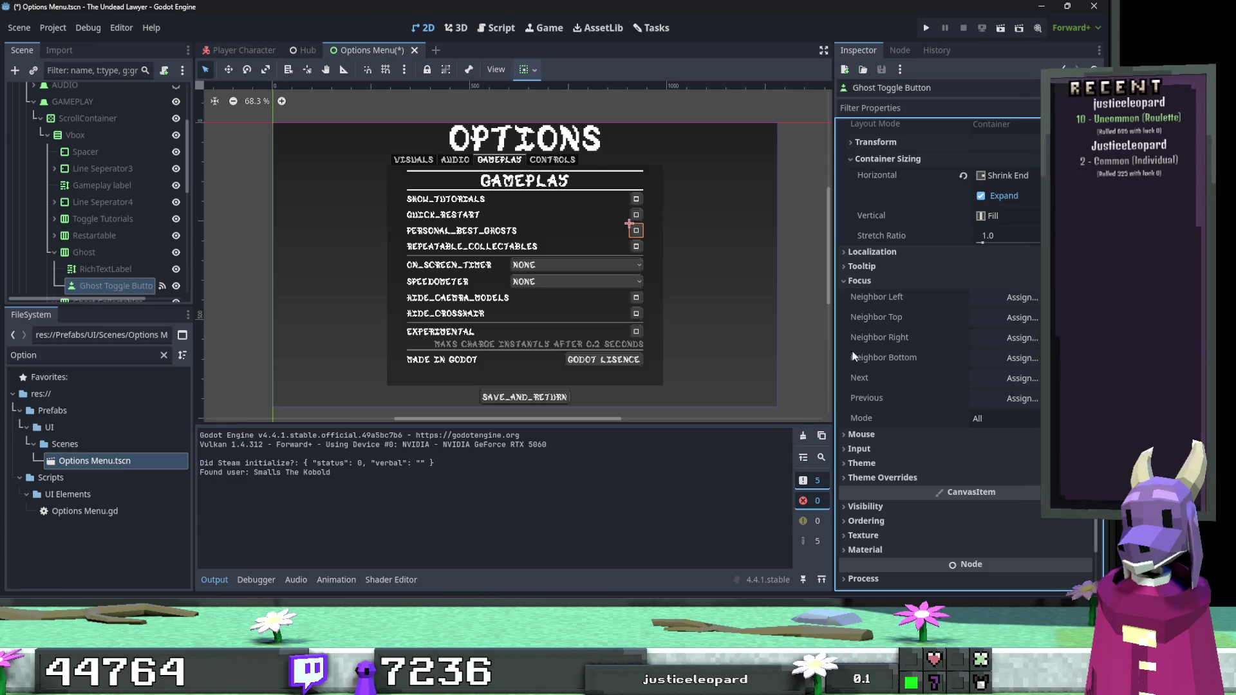
Inspect the REPEATABLE_COLLECTABLES and ON_SCREEN_TIMER focus settings, then save and run the game.
{"action": "left_click", "coordinate": [637, 247]}
{"action": "left_click", "coordinate": [599, 265]}
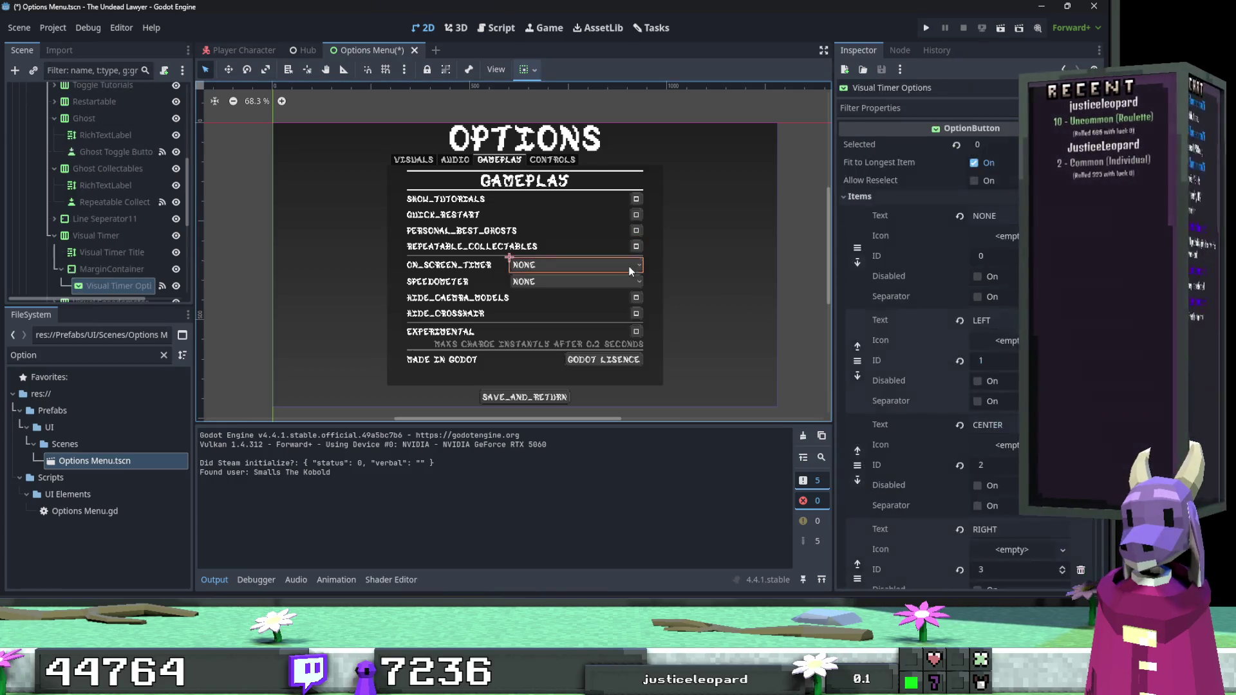
{"action": "scroll", "coordinate": [965, 342], "scroll_direction": "down", "scroll_amount": 8}
{"action": "scroll", "coordinate": [968, 345], "scroll_direction": "down", "scroll_amount": 10}
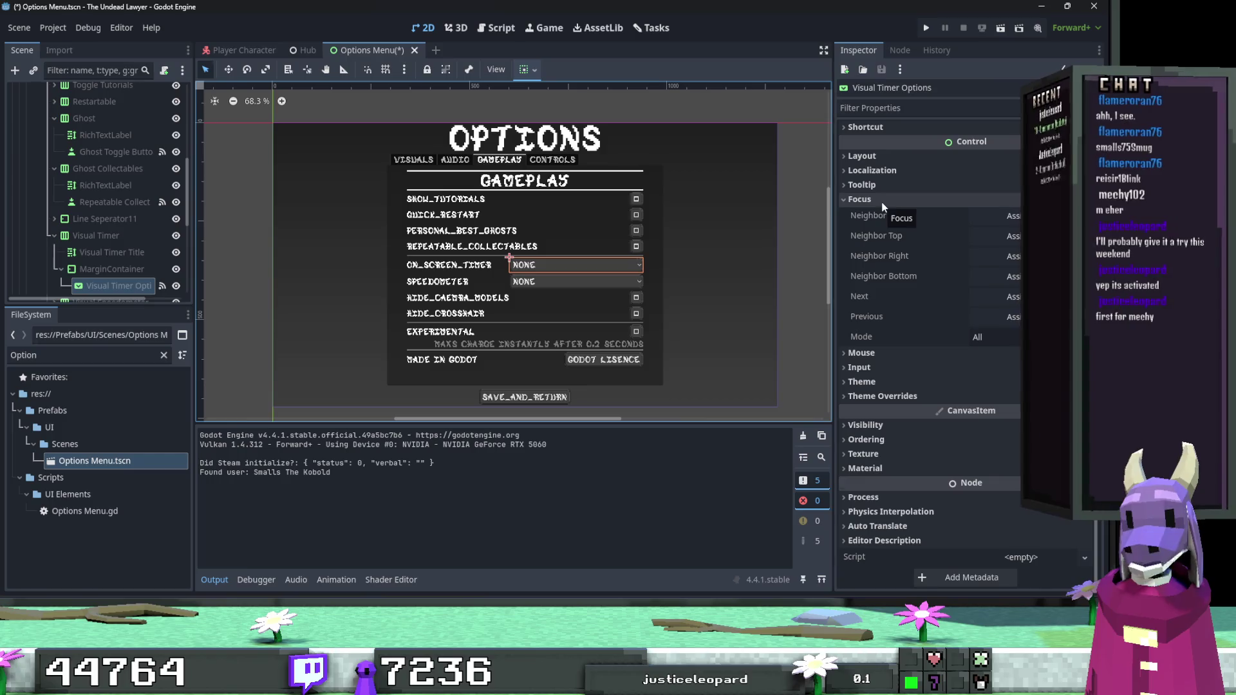
{"action": "mouse_move", "coordinate": [867, 213]}
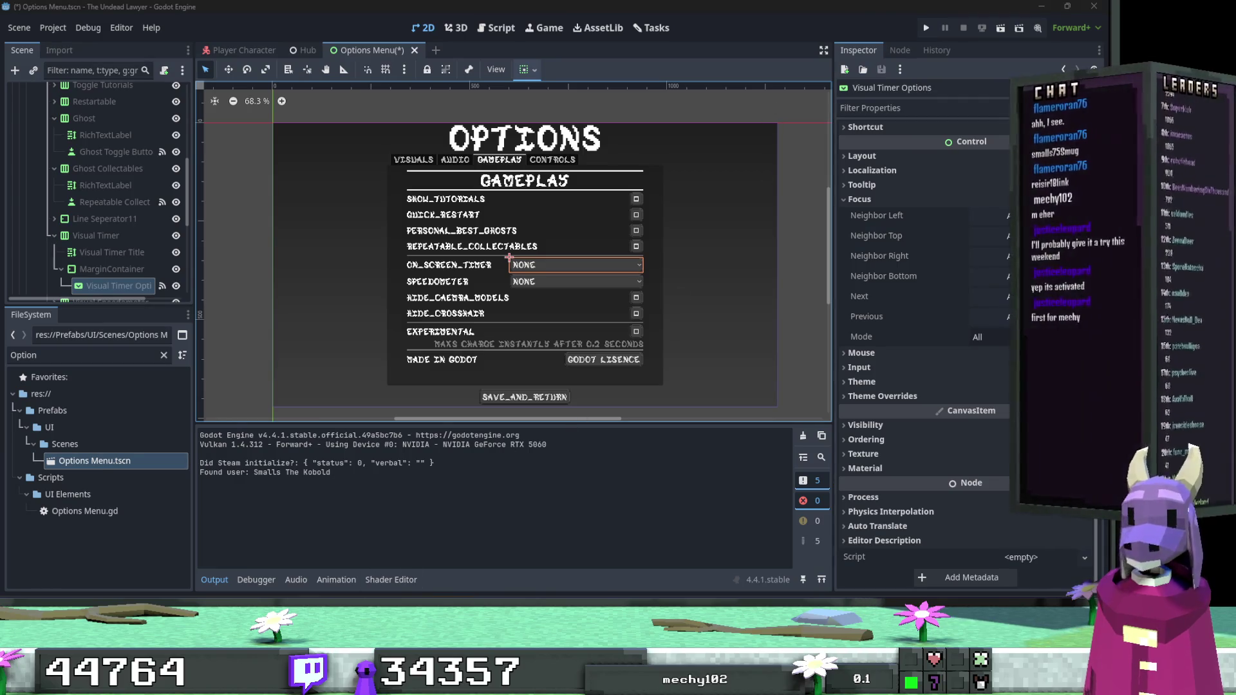
{"action": "left_click", "coordinate": [924, 27]}
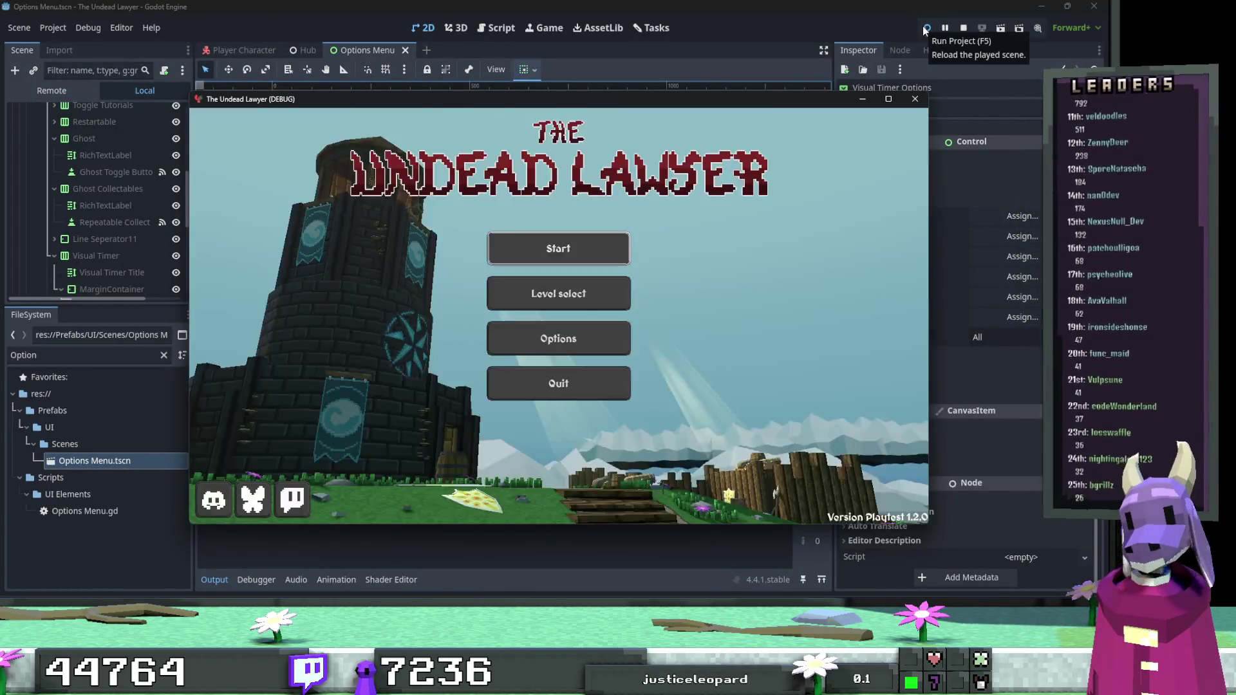
Maximize the game, enable REPEATABLE_COLLECTABLES in Gameplay options, save, and press Start.
{"action": "left_click", "coordinate": [888, 99]}
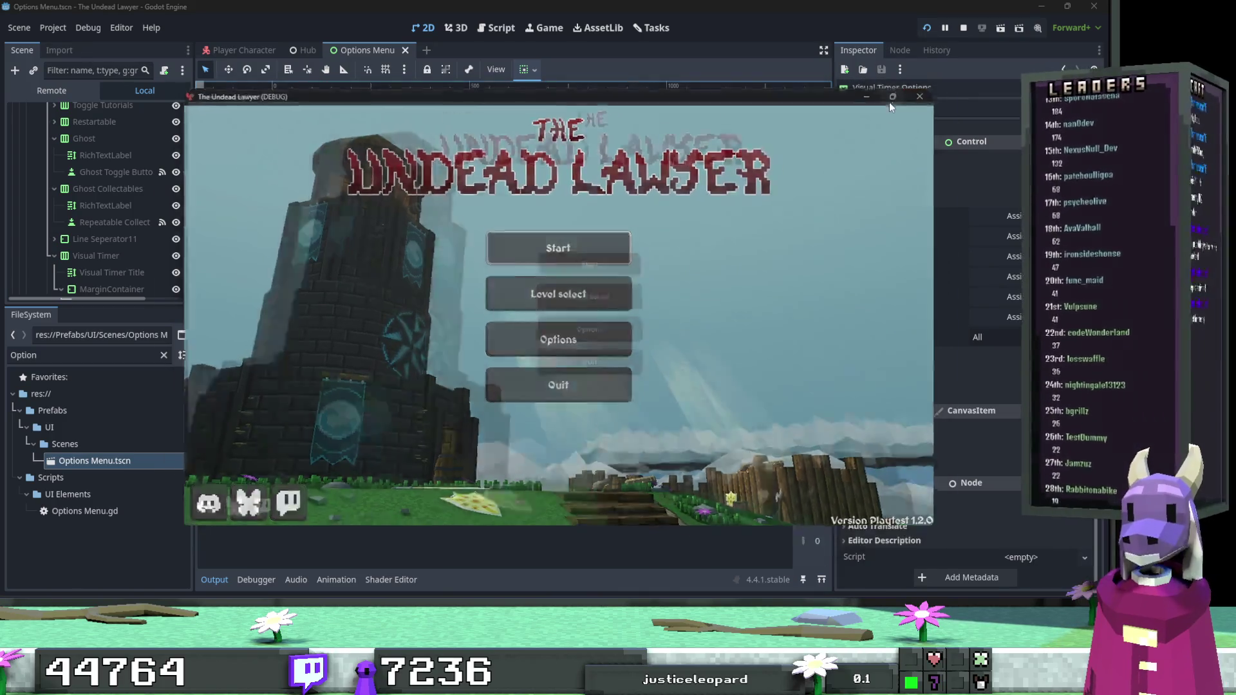
{"action": "key", "text": "Down"}
{"action": "key", "text": "Down"}
{"action": "key", "text": "Return"}
{"action": "key", "text": "Down"}
{"action": "key", "text": "Down"}
{"action": "key", "text": "Down"}
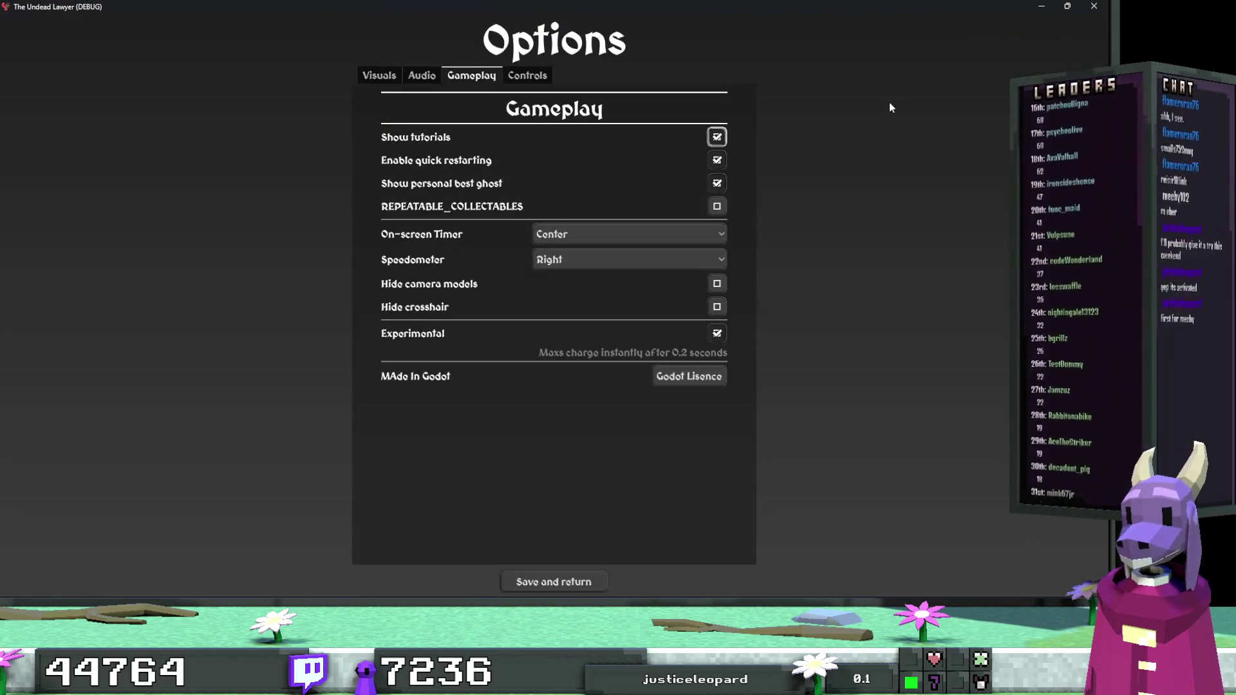
{"action": "key", "text": "Up"}
{"action": "key", "text": "Return"}
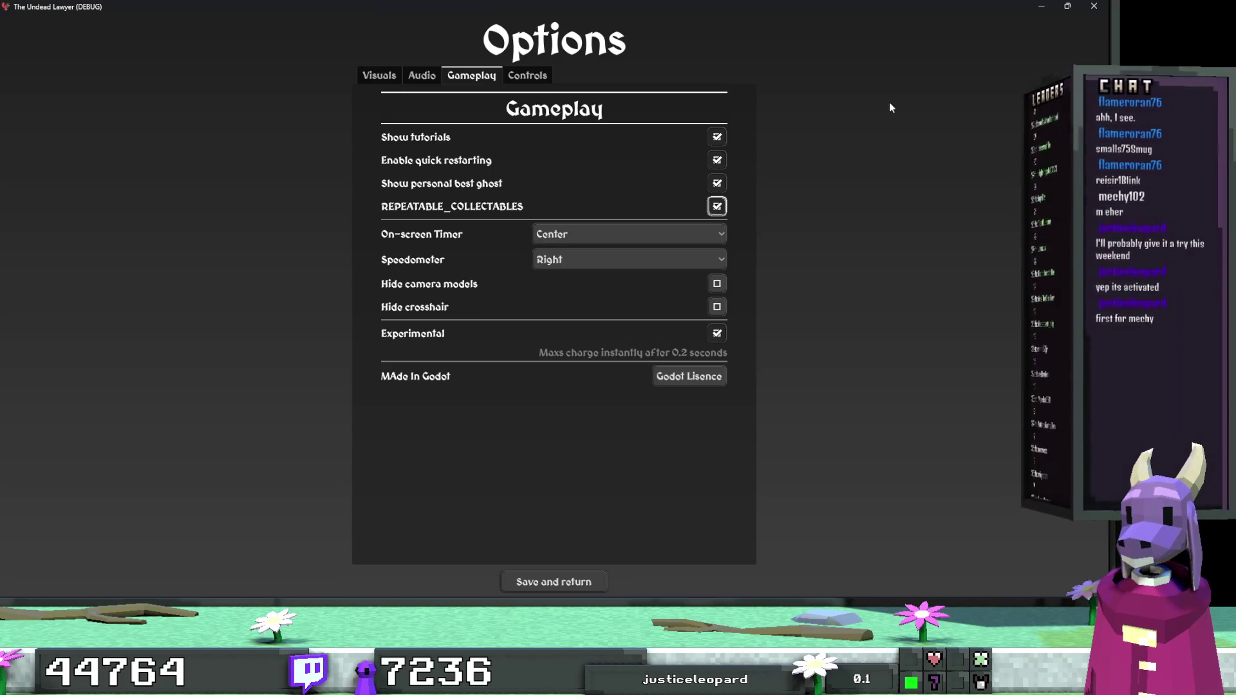
{"action": "key", "text": "Escape"}
{"action": "key", "text": "Down"}
{"action": "key", "text": "Up"}
{"action": "key", "text": "Return"}
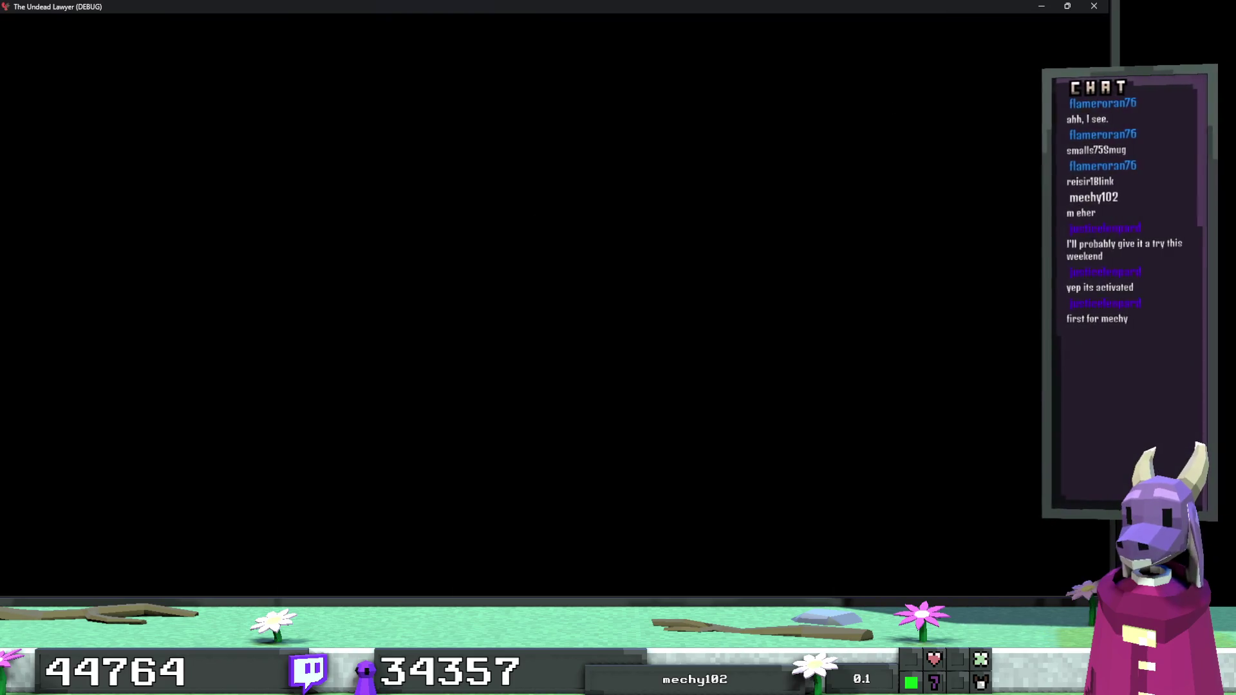
Pause, go to Mission Select, and browse Act 2's missions.
{"action": "key", "text": "Escape"}
{"action": "key", "text": "Down"}
{"action": "key", "text": "Down"}
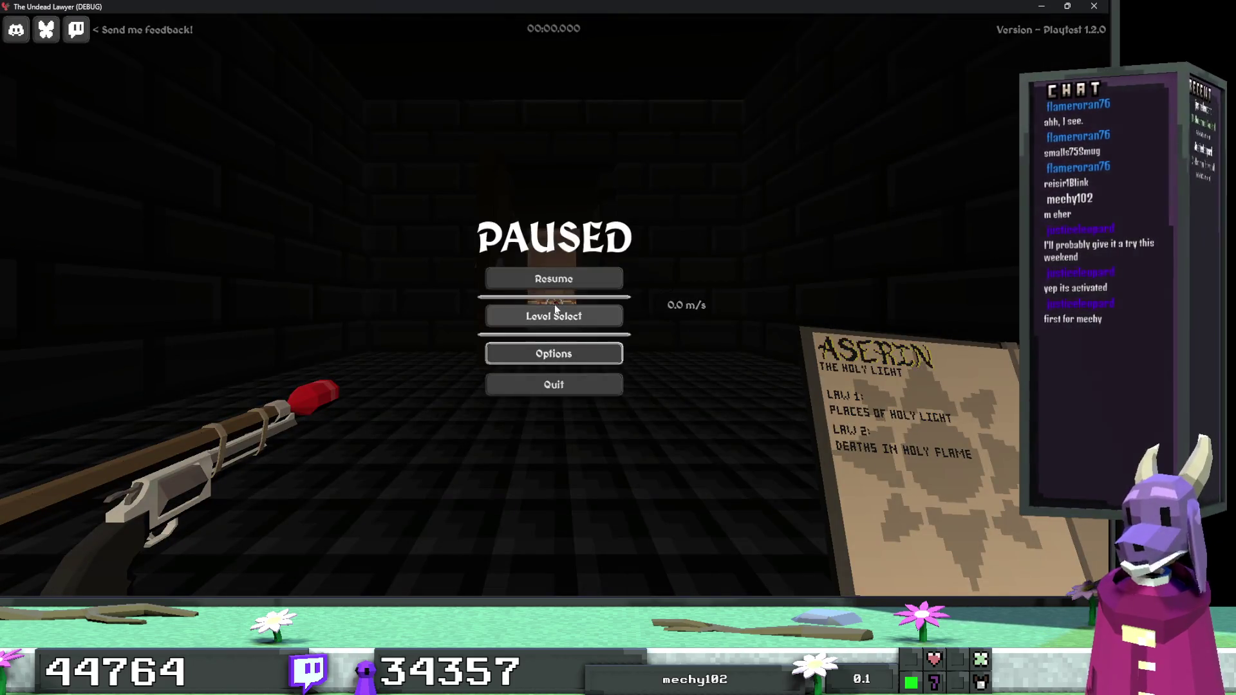
{"action": "key", "text": "Return"}
{"action": "key", "text": "Escape"}
{"action": "key", "text": "Down"}
{"action": "key", "text": "Return"}
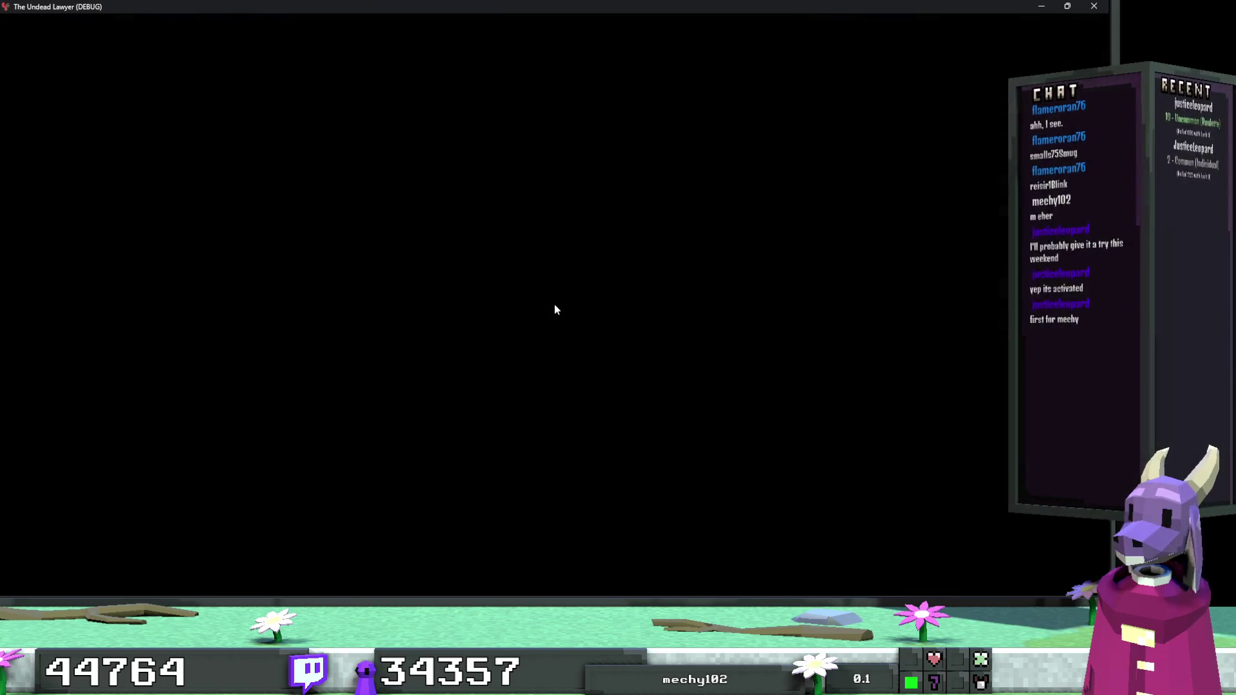
{"action": "key", "text": "Down"}
{"action": "key", "text": "Up"}
{"action": "key", "text": "Return"}
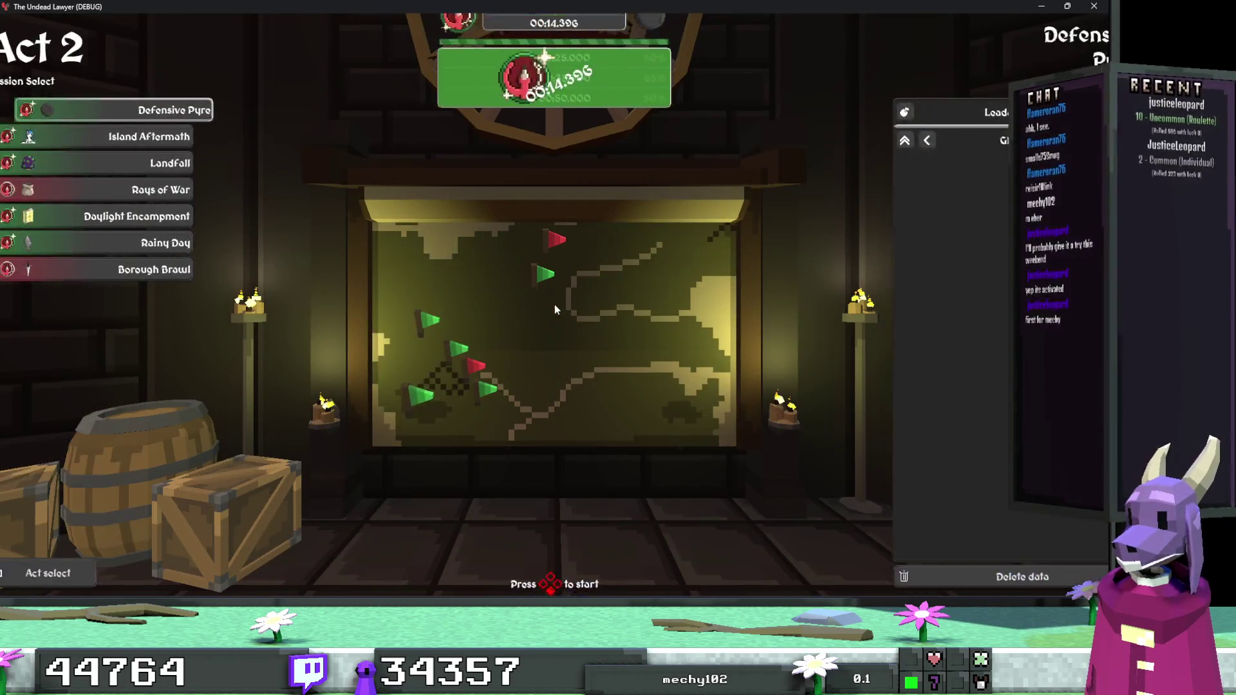
{"action": "key", "text": "Down"}
{"action": "key", "text": "Down"}
{"action": "key", "text": "Down"}
Browse Act 1's missions comparing Cataract, Godrays and Beach Front times, then start Beach Front.
{"action": "key", "text": "Down"}
{"action": "key", "text": "Down"}
{"action": "key", "text": "Escape"}
{"action": "key", "text": "Up"}
{"action": "key", "text": "Return"}
{"action": "key", "text": "Down"}
{"action": "key", "text": "Down"}
{"action": "key", "text": "Down"}
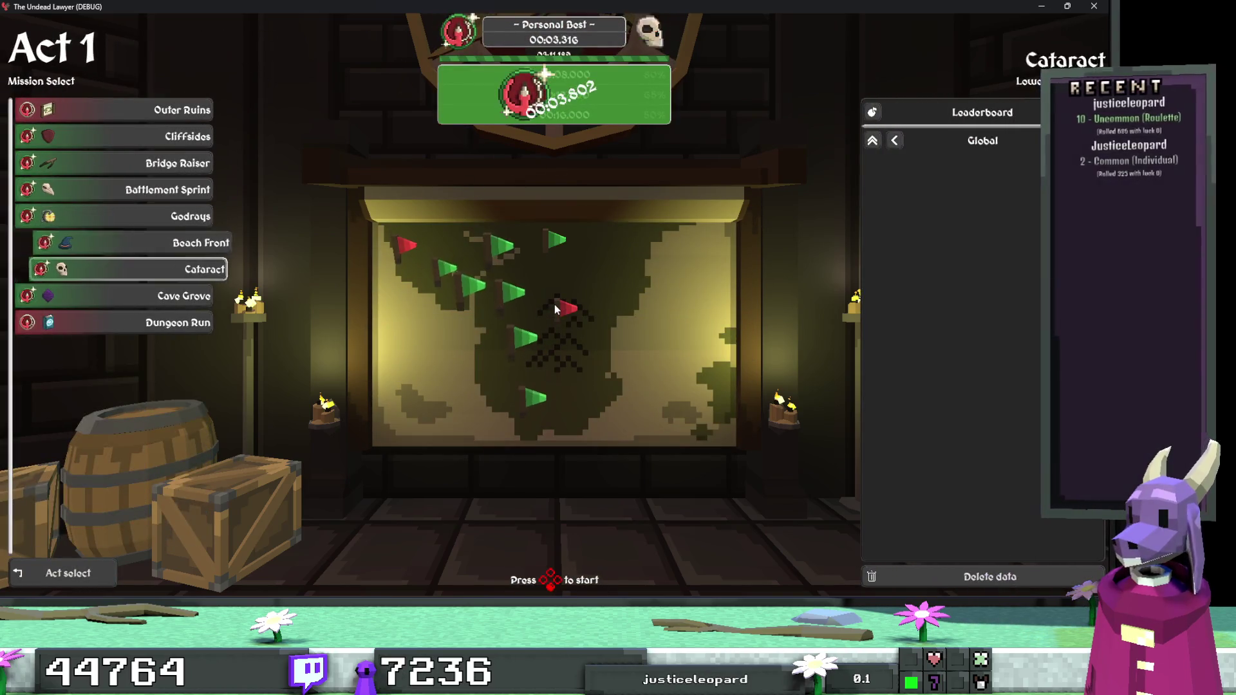
{"action": "key", "text": "Down"}
{"action": "key", "text": "Down"}
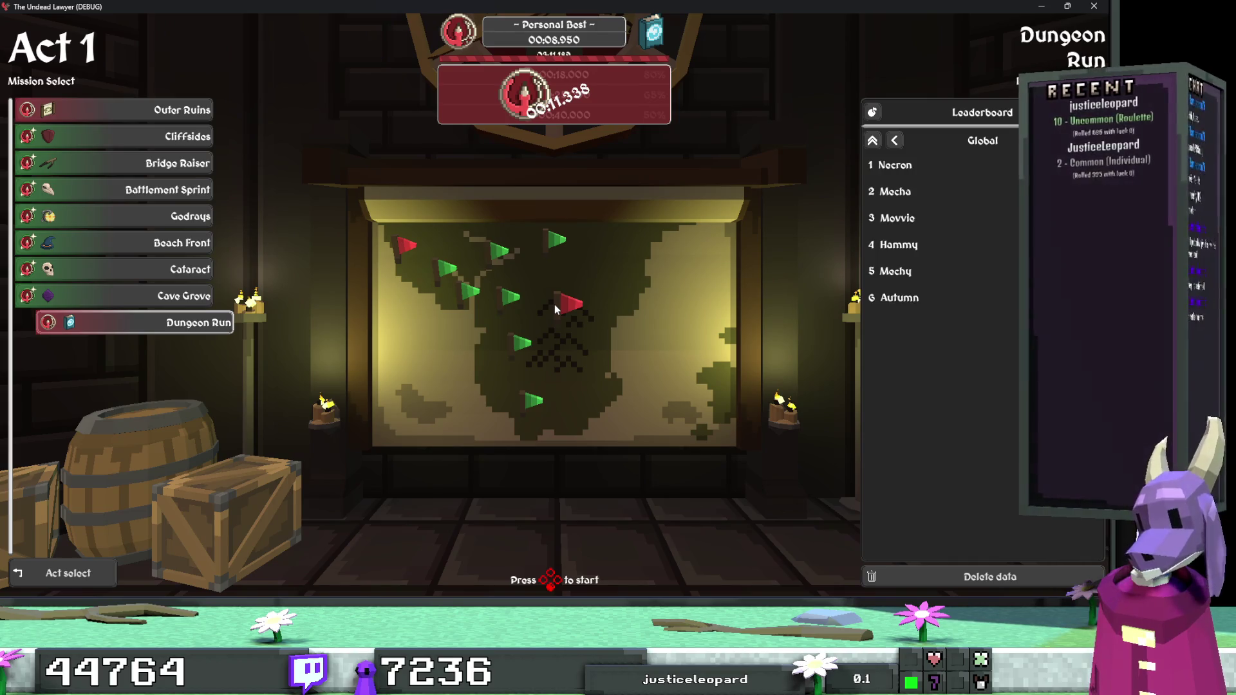
{"action": "key", "text": "Up"}
{"action": "key", "text": "Up"}
{"action": "key", "text": "Down"}
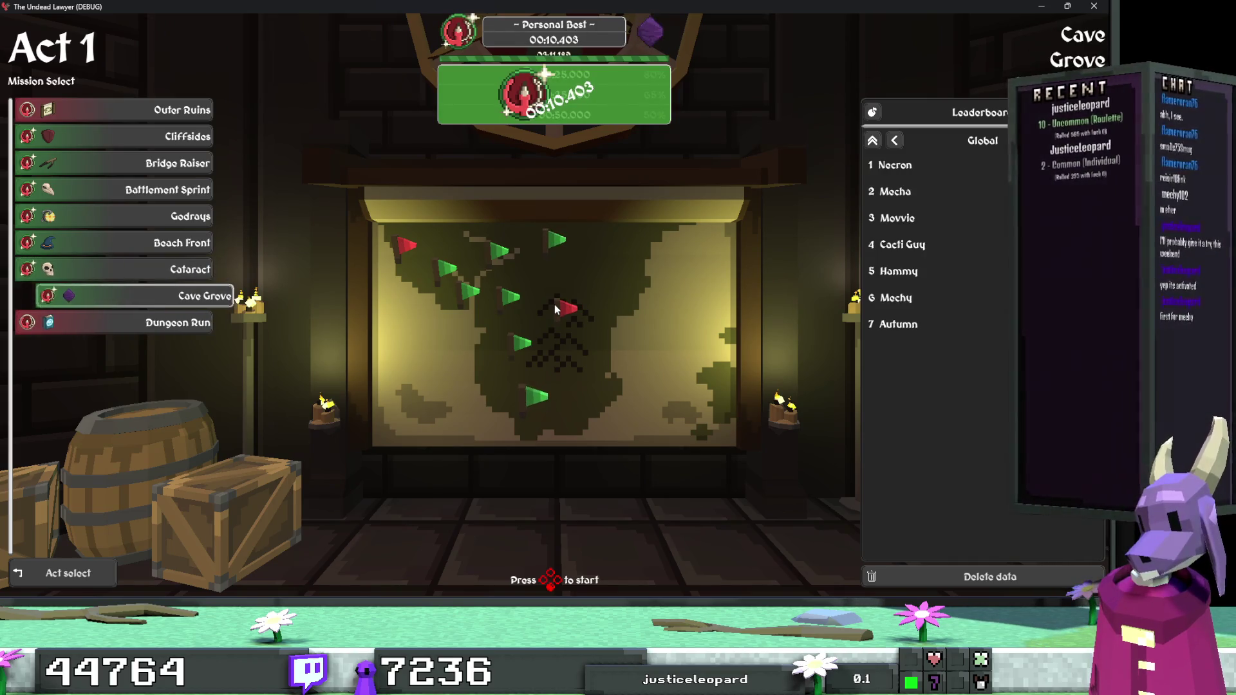
{"action": "key", "text": "Up"}
{"action": "key", "text": "Down"}
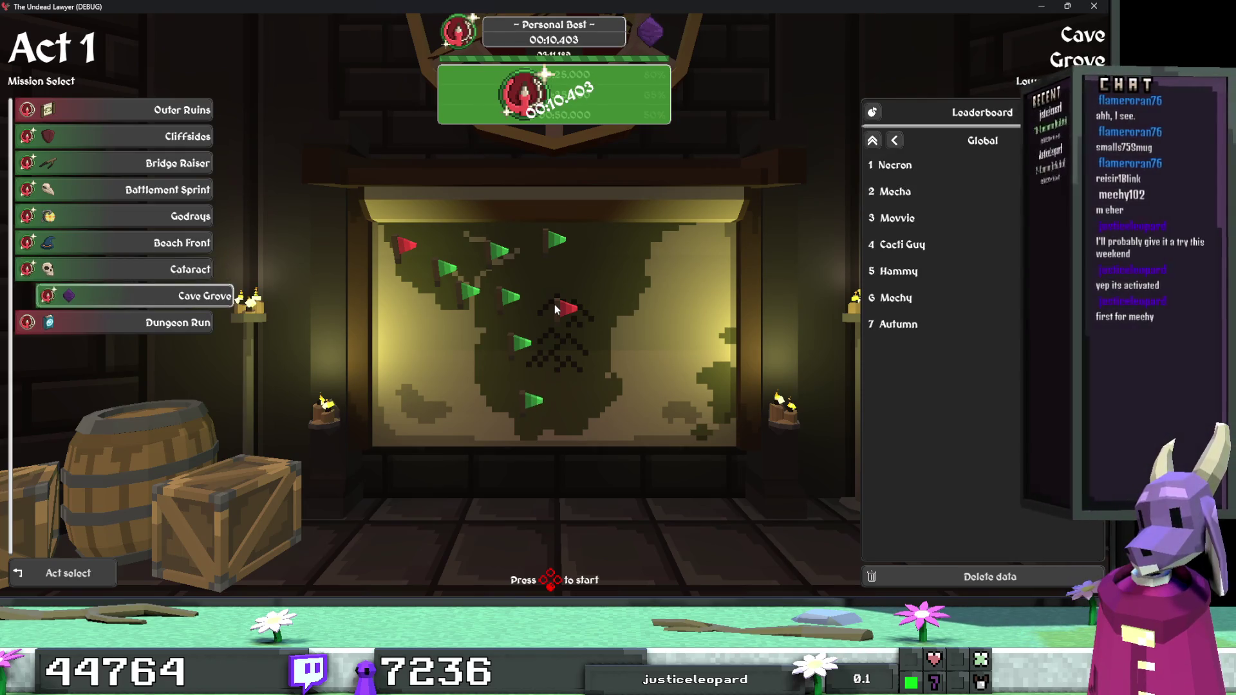
{"action": "key", "text": "Up"}
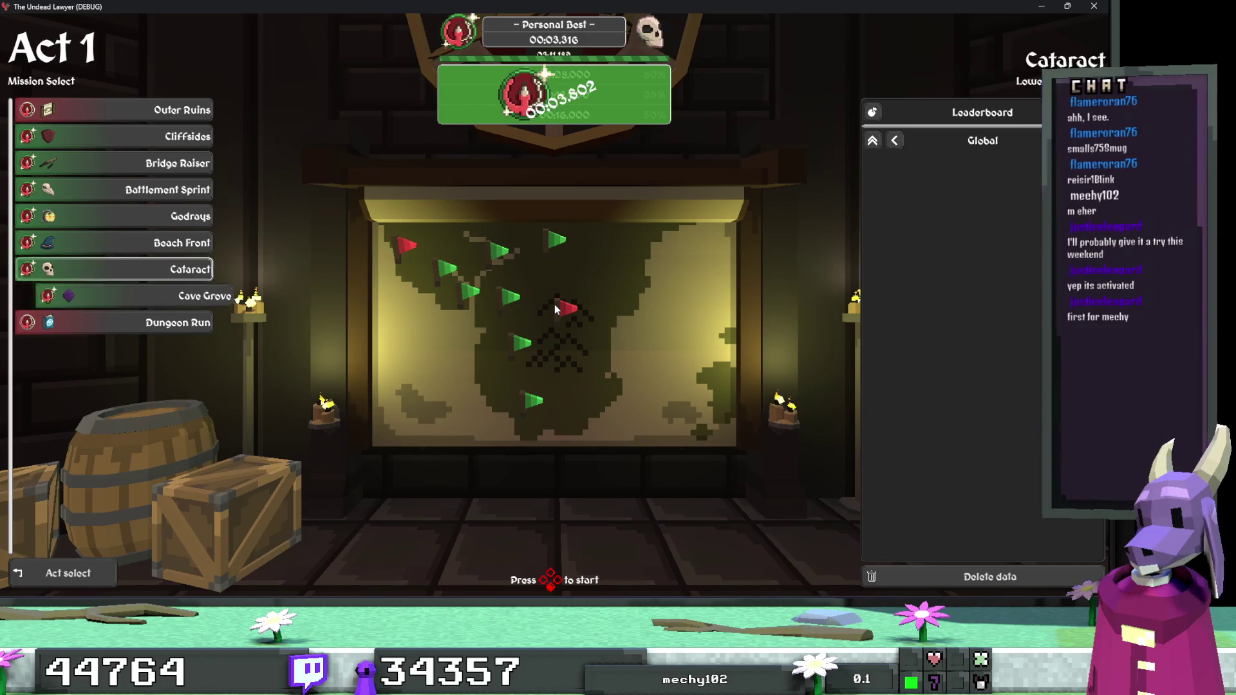
{"action": "key", "text": "Up"}
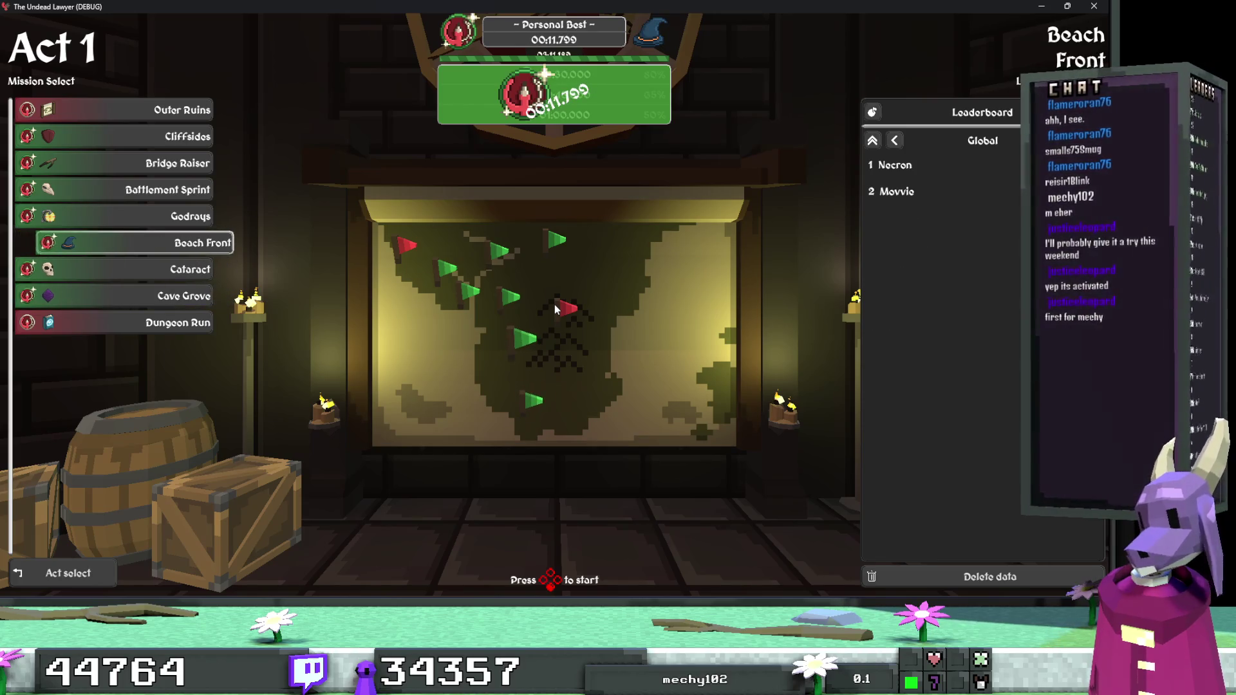
{"action": "key", "text": "Up"}
{"action": "key", "text": "Down"}
{"action": "key", "text": "Up"}
{"action": "key", "text": "Down"}
{"action": "key", "text": "Up"}
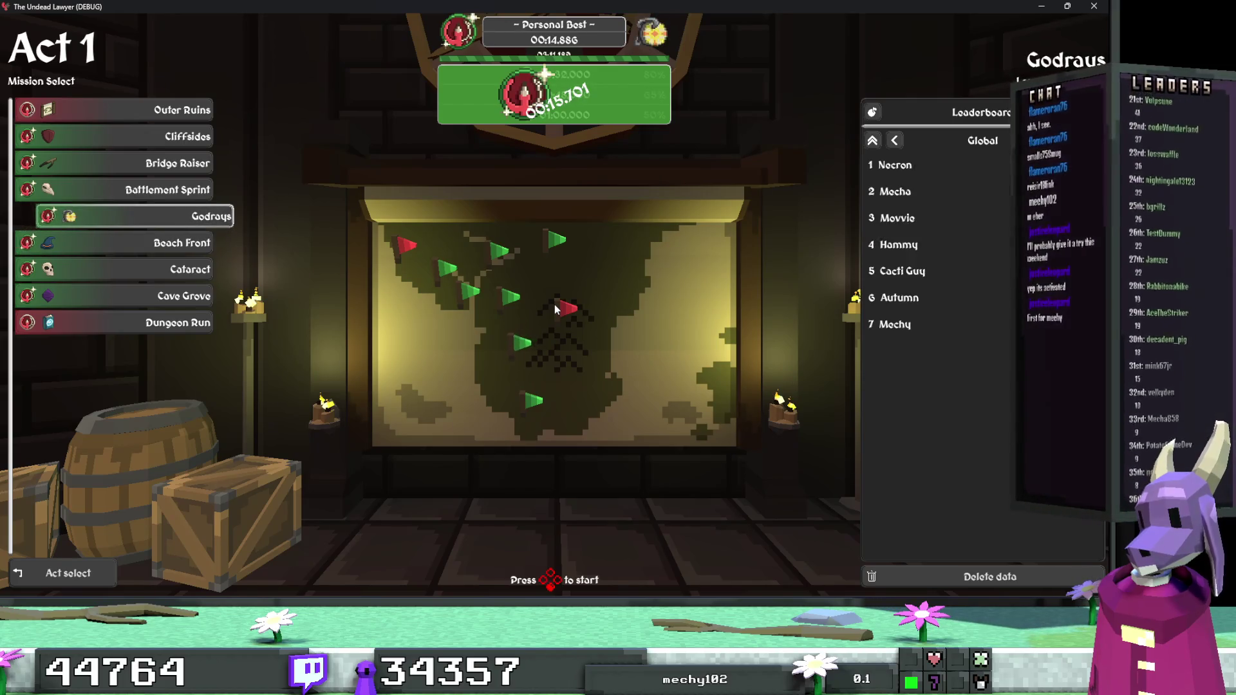
{"action": "key", "text": "Down"}
{"action": "key", "text": "Down"}
{"action": "key", "text": "Up"}
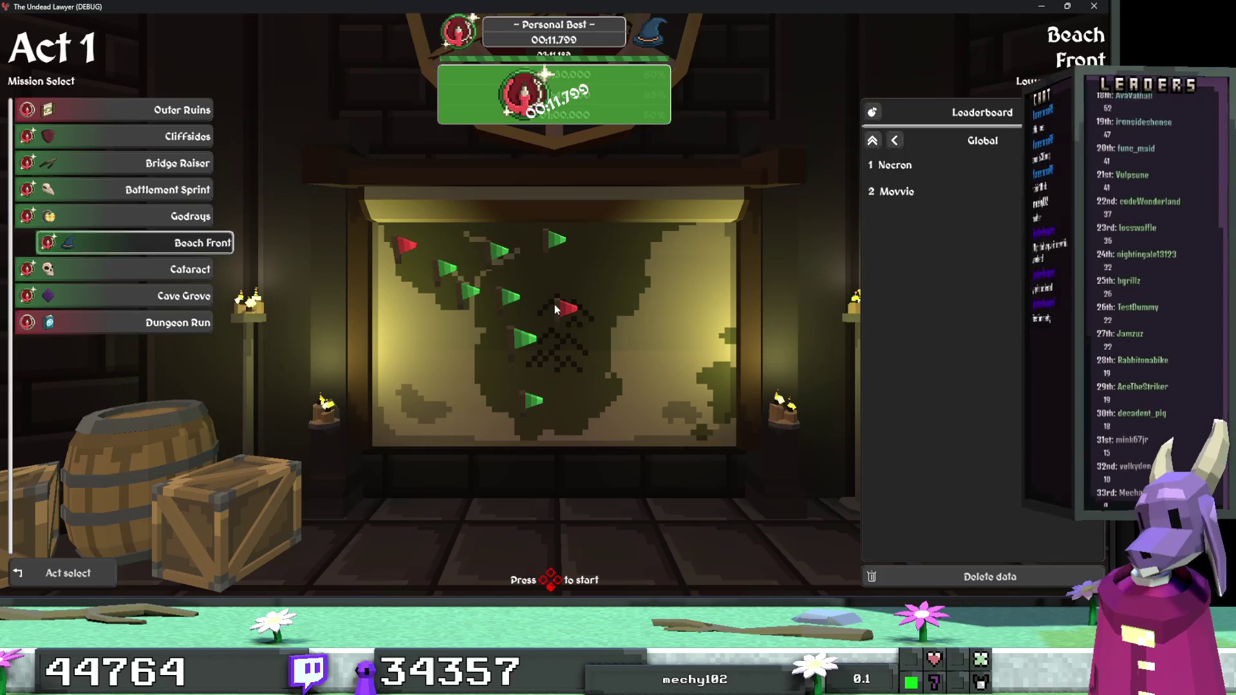
{"action": "key", "text": "Return"}
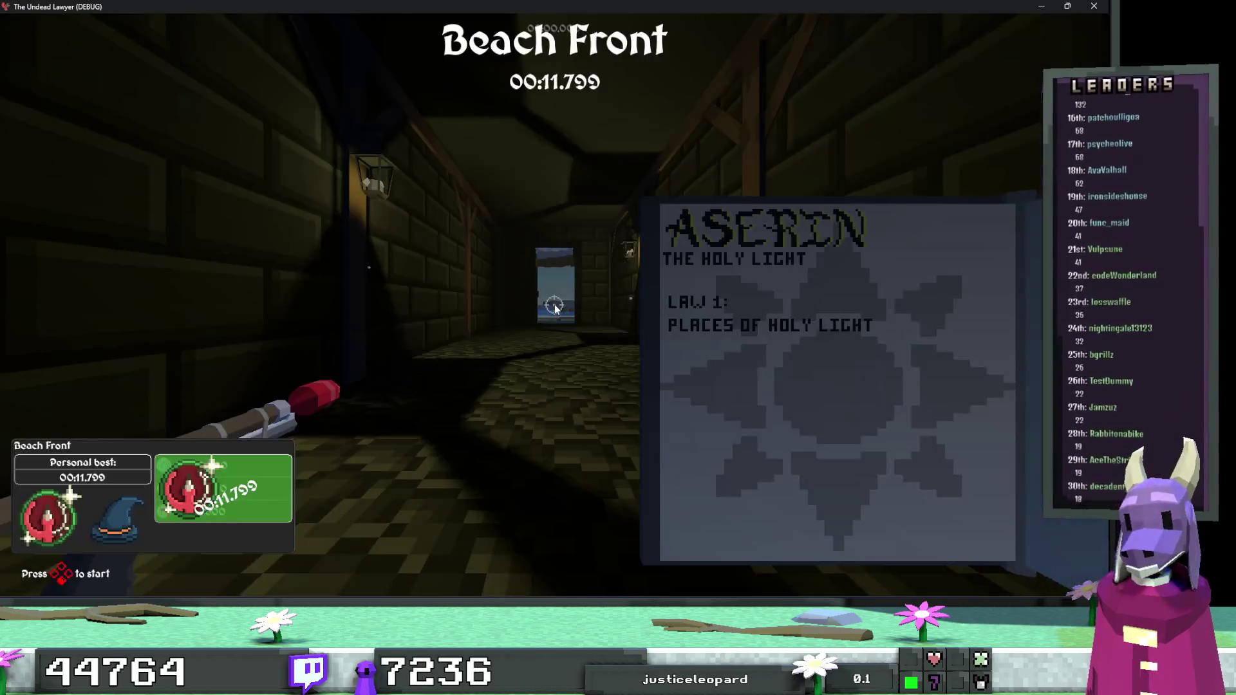
Make a false start on Beach Front, shooting the skeleton, then restart the level.
{"action": "key", "text": "Escape"}
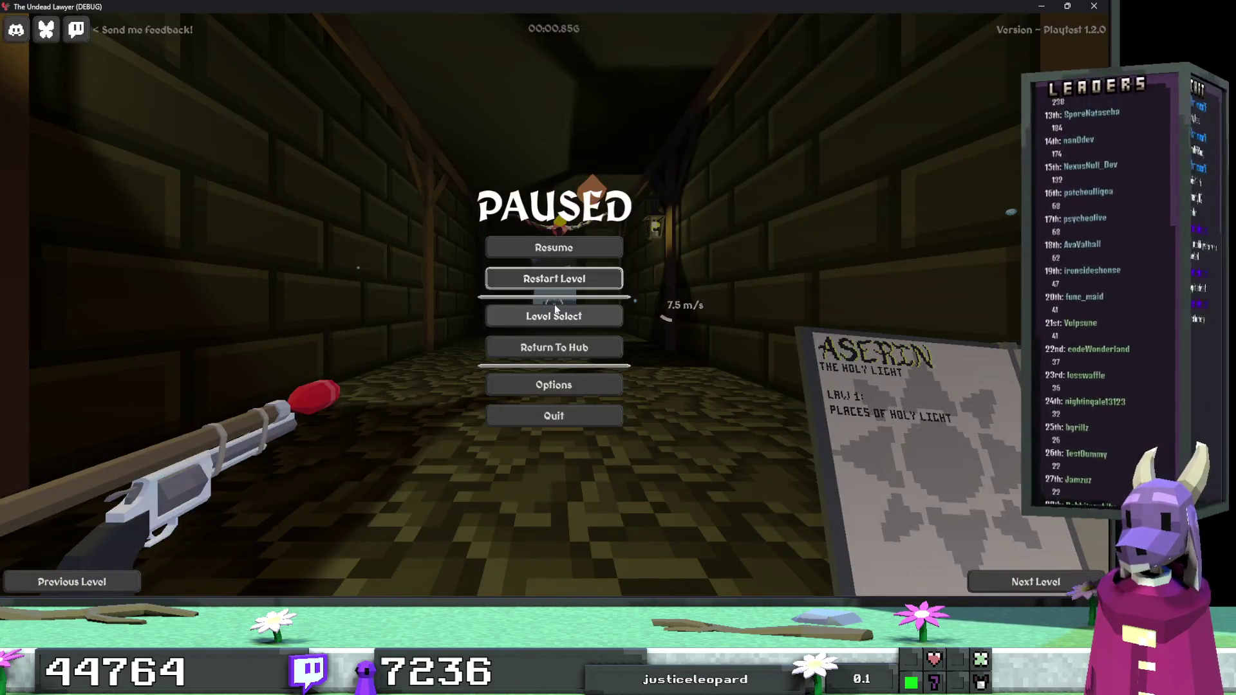
{"action": "key", "text": "Return"}
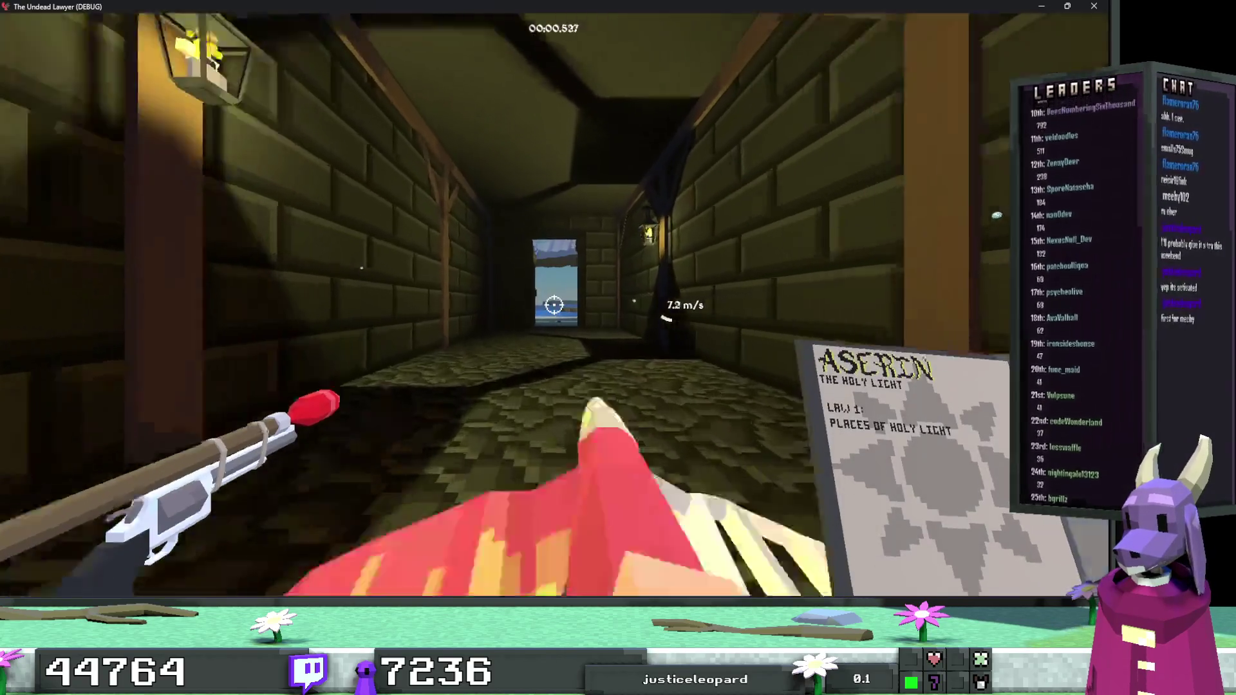
{"action": "key", "text": "w"}
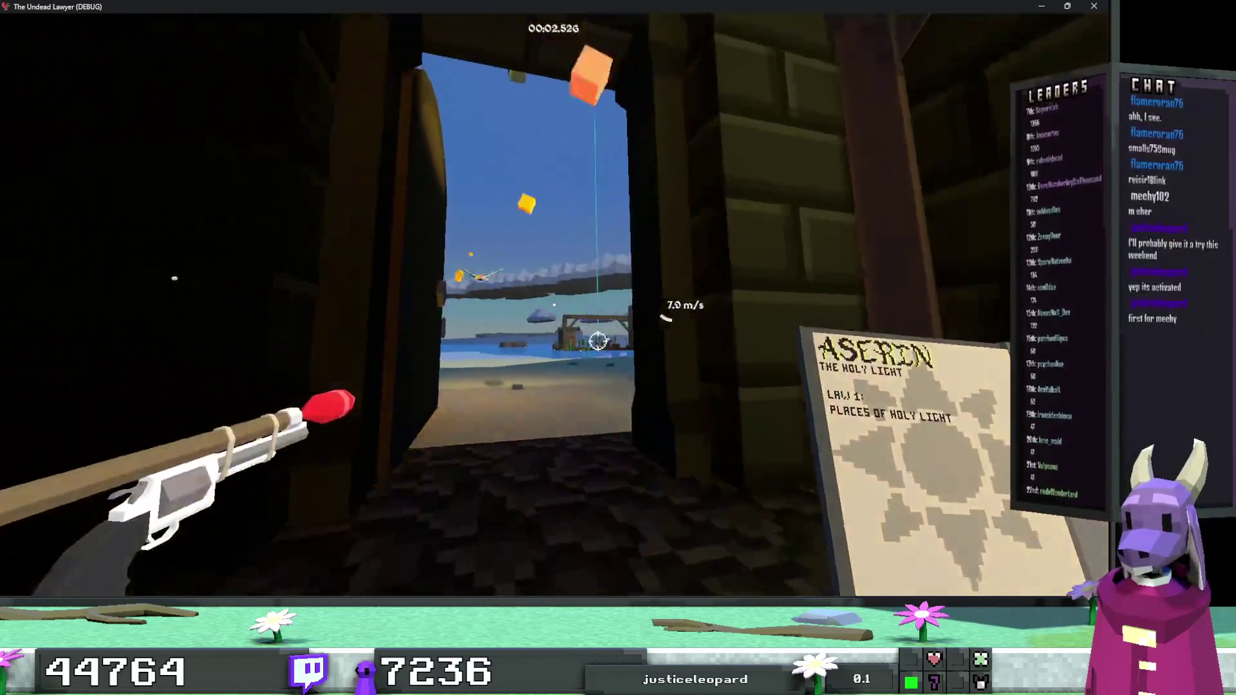
{"action": "left_click", "coordinate": [585, 302]}
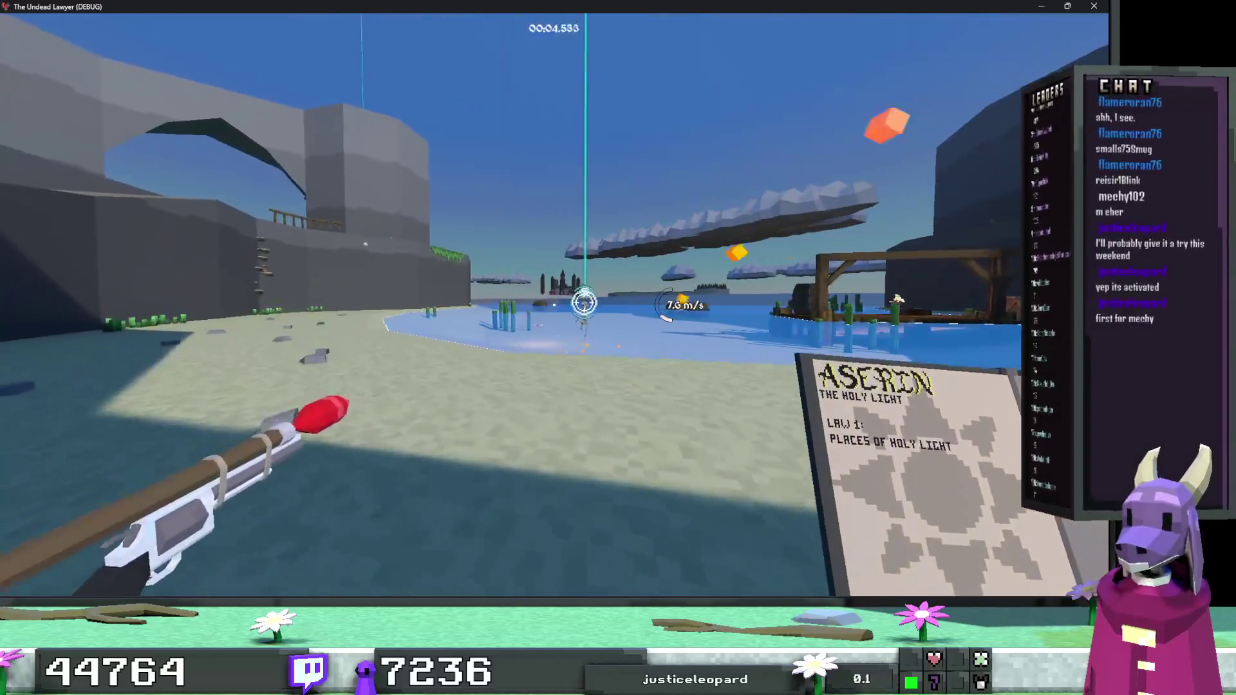
{"action": "key", "text": "w"}
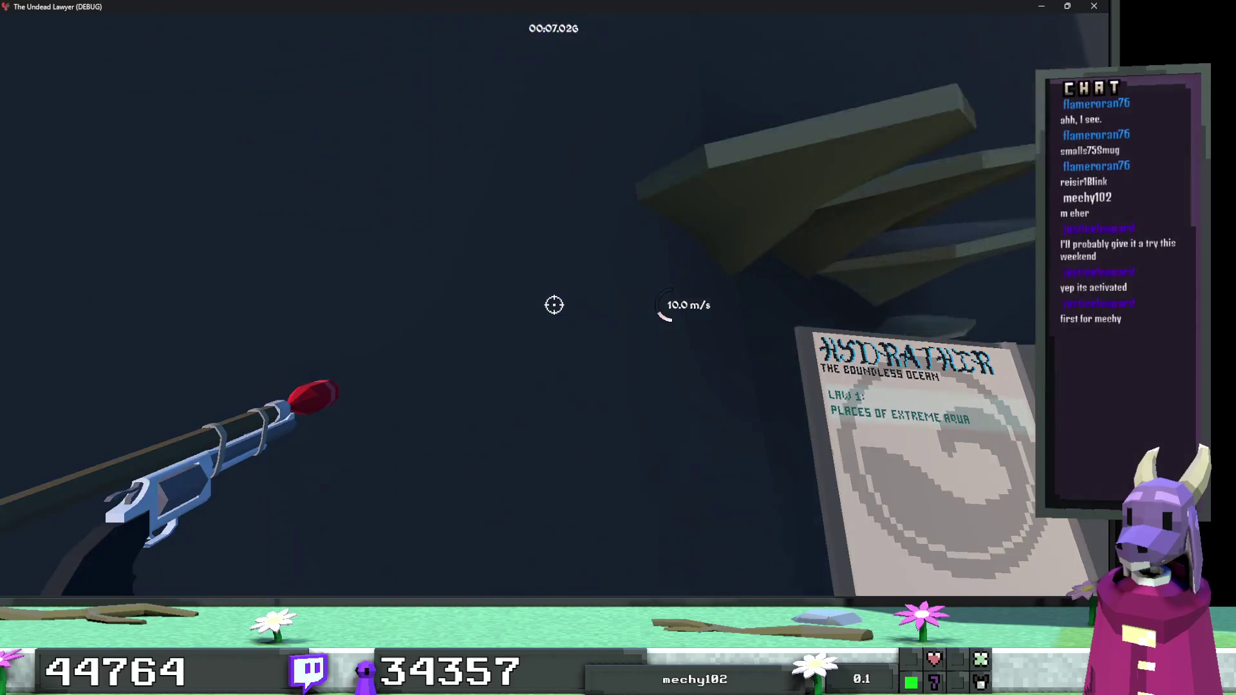
{"action": "key", "text": "Escape"}
{"action": "left_click", "coordinate": [554, 278]}
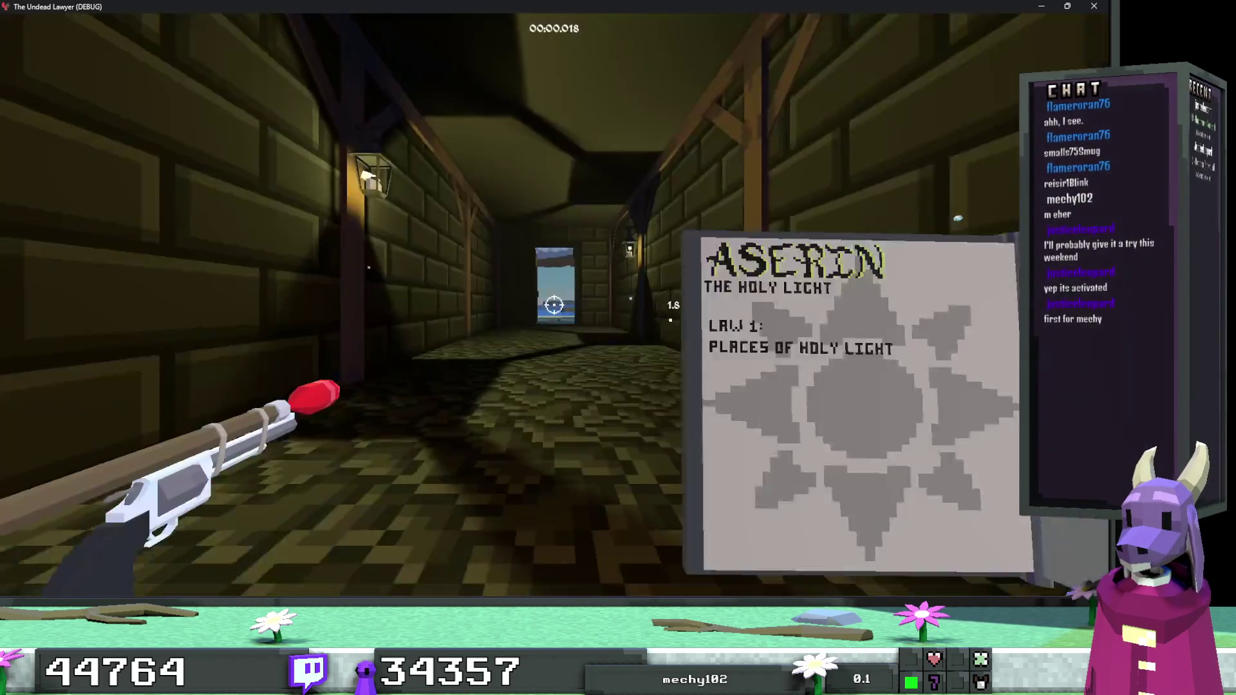
Run Beach Front to the exit in 00:24.767, close the game, and filter files for 'beach front'.
{"action": "key", "text": "w"}
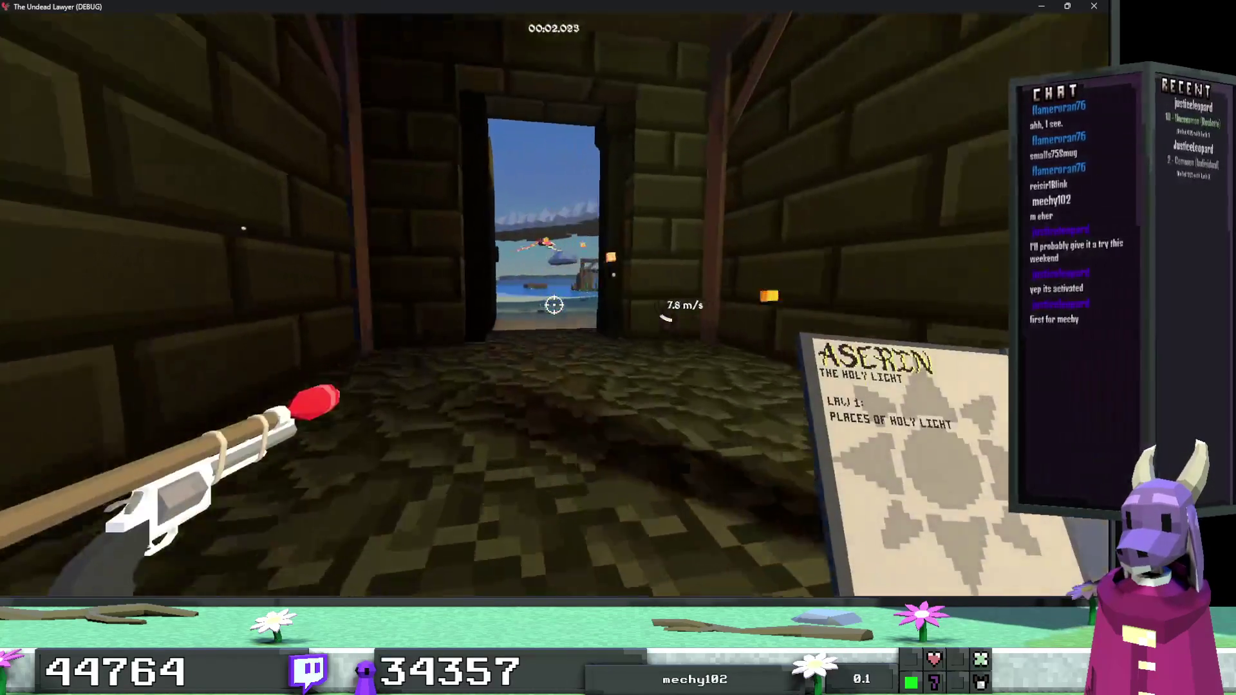
{"action": "key", "text": "w"}
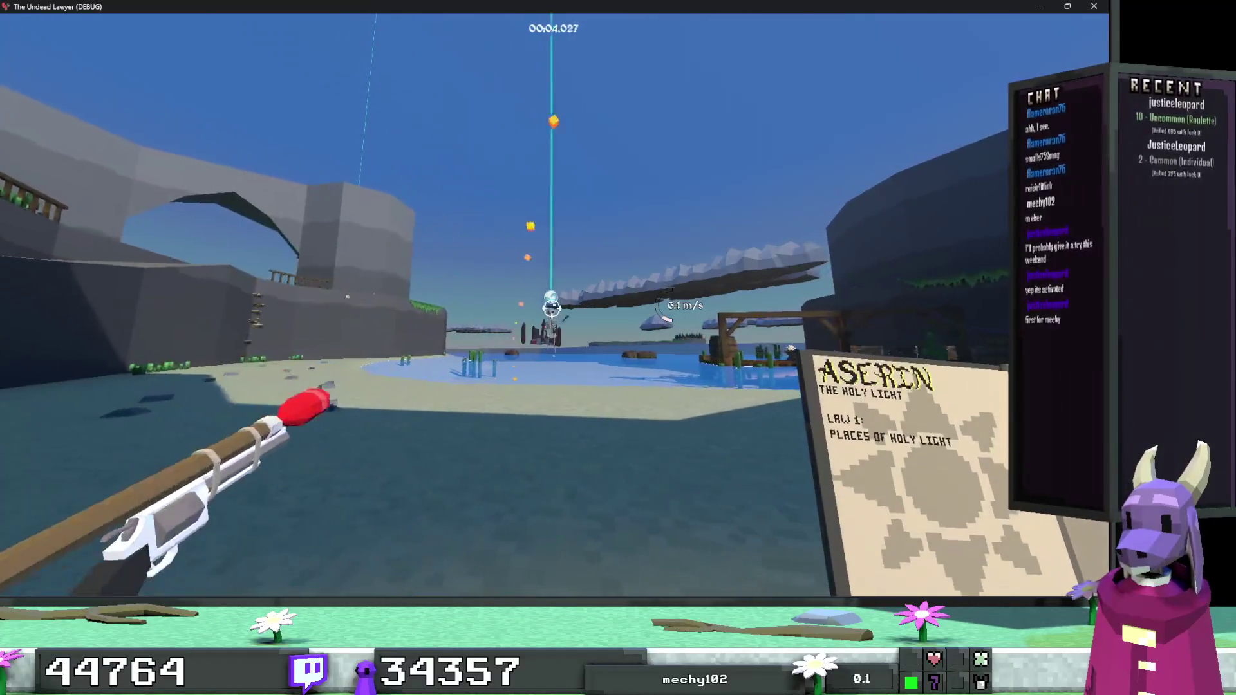
{"action": "key", "text": "w"}
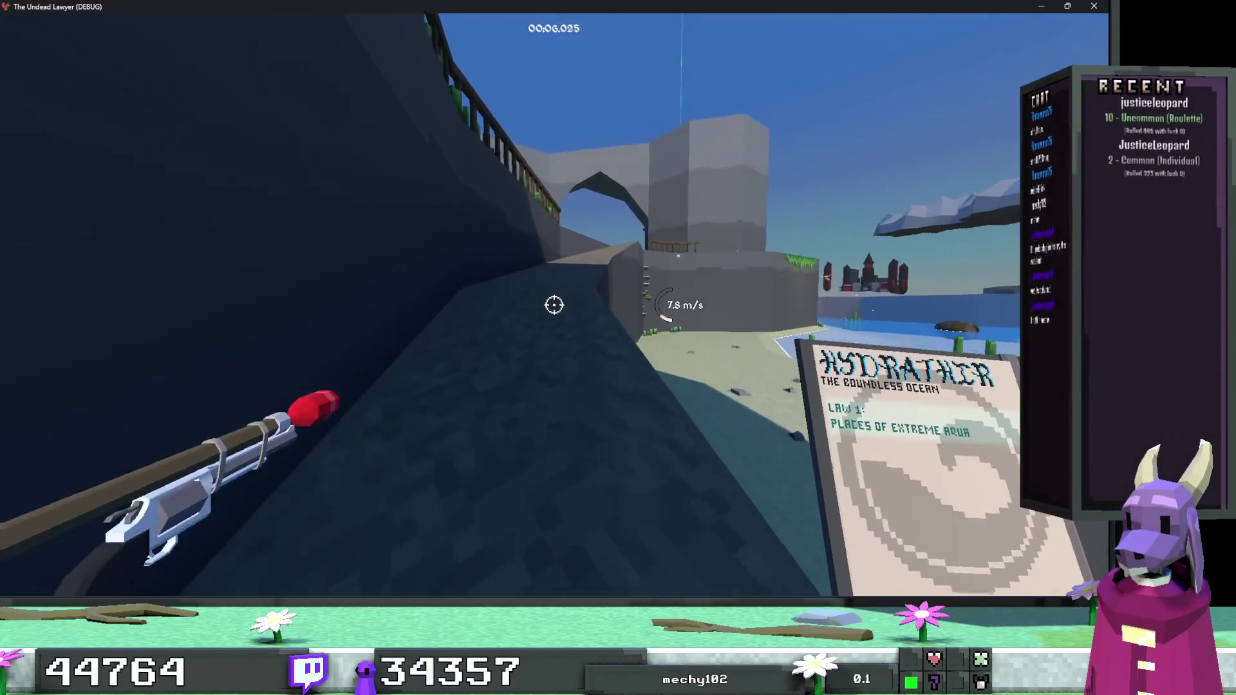
{"action": "key", "text": "w"}
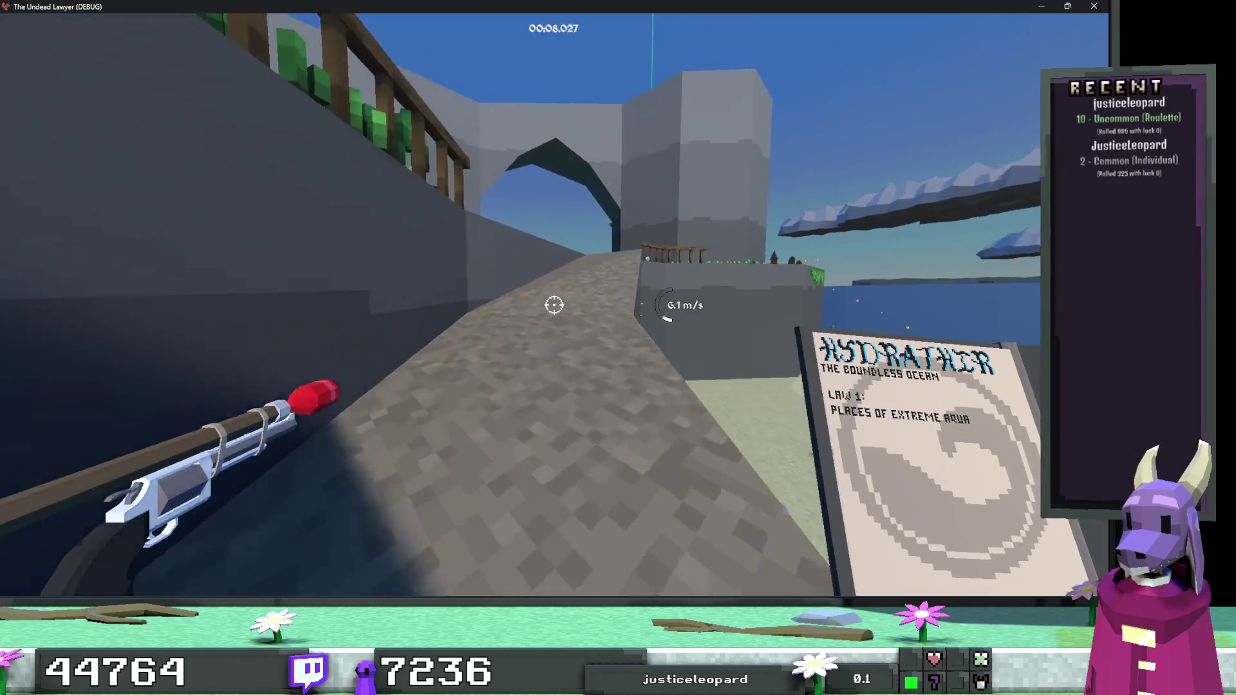
{"action": "key", "text": "w"}
{"action": "key", "text": "w"}
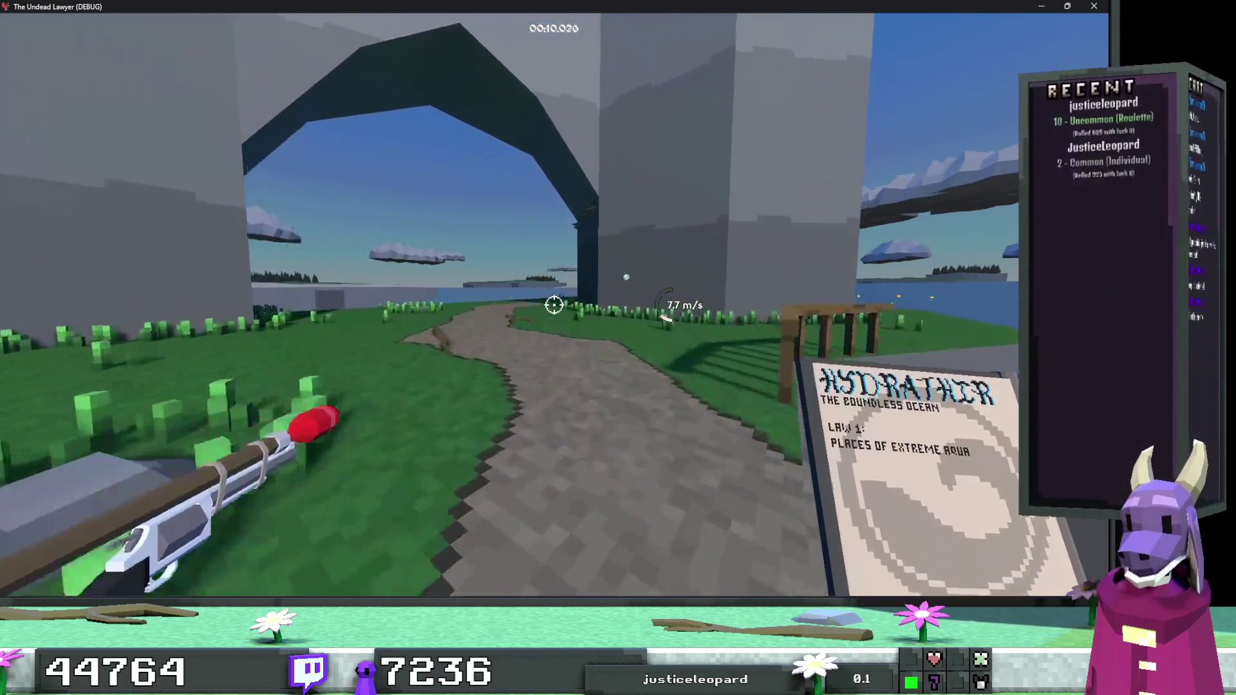
{"action": "key", "text": "w"}
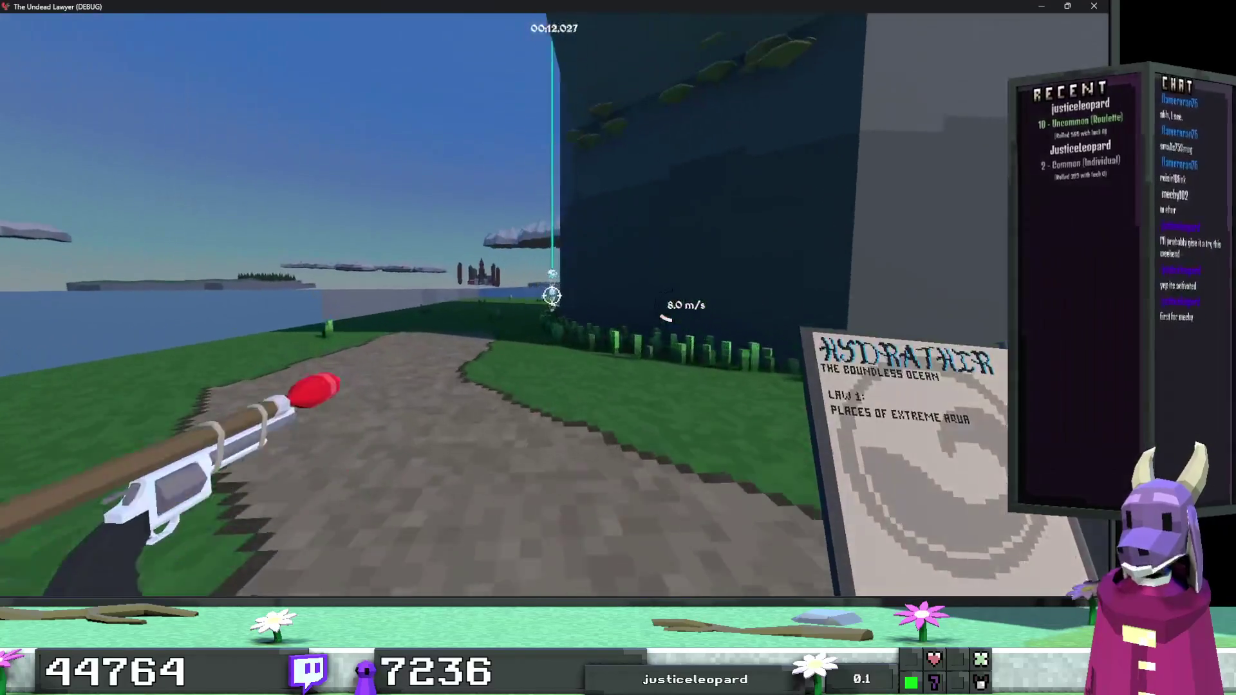
{"action": "key", "text": "w"}
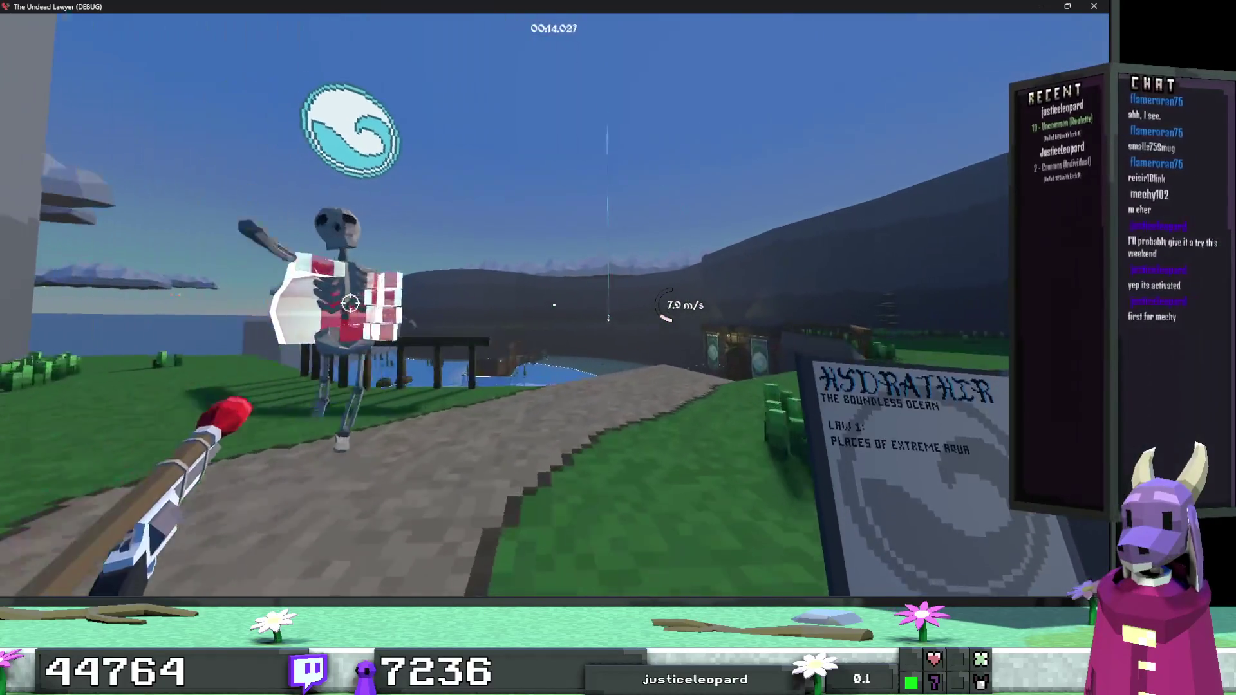
{"action": "key", "text": "w"}
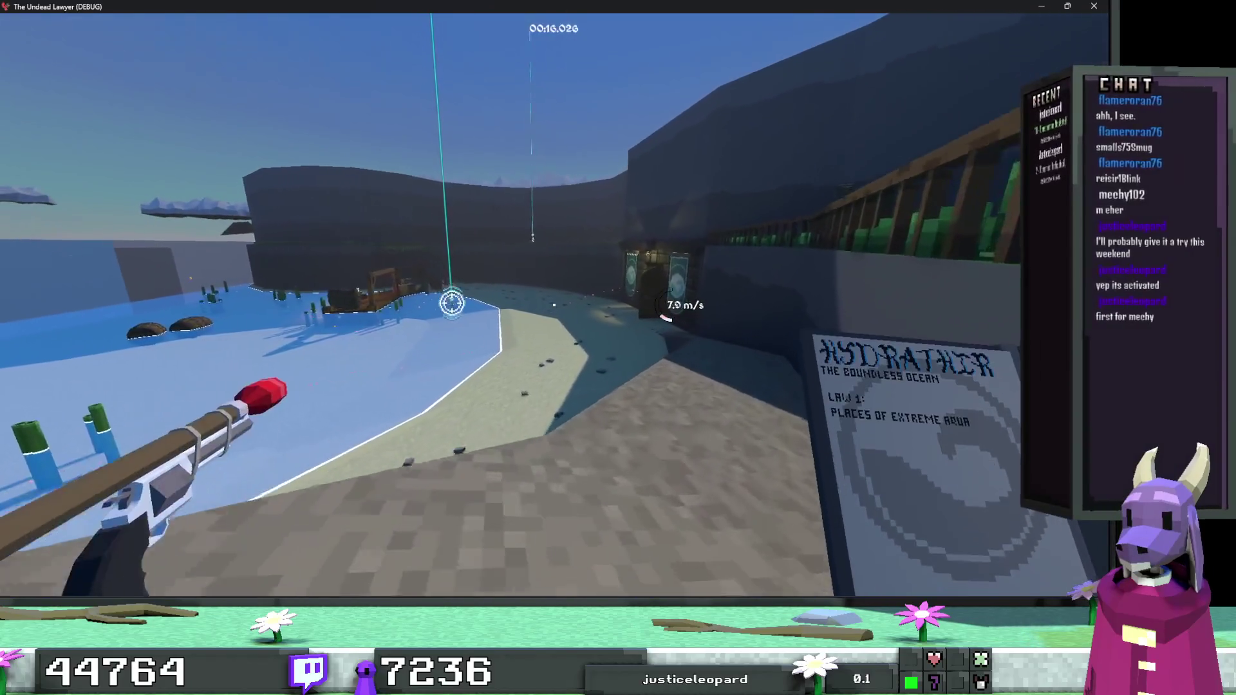
{"action": "key", "text": "w"}
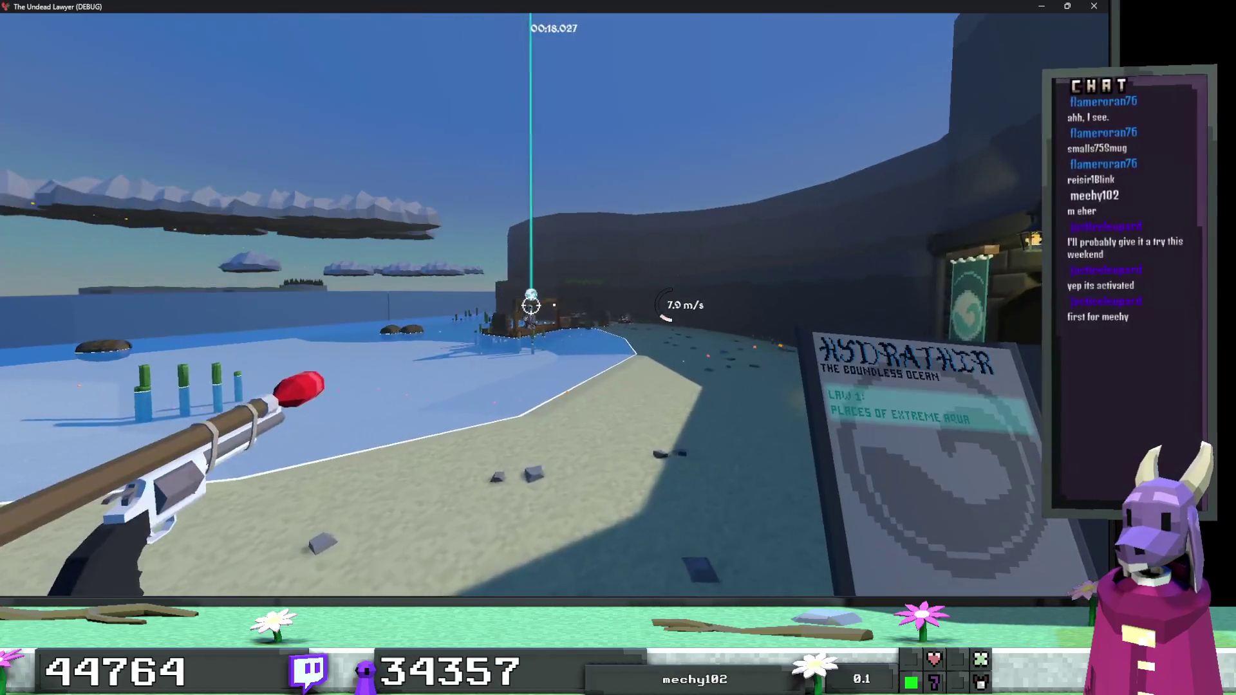
{"action": "key", "text": "w"}
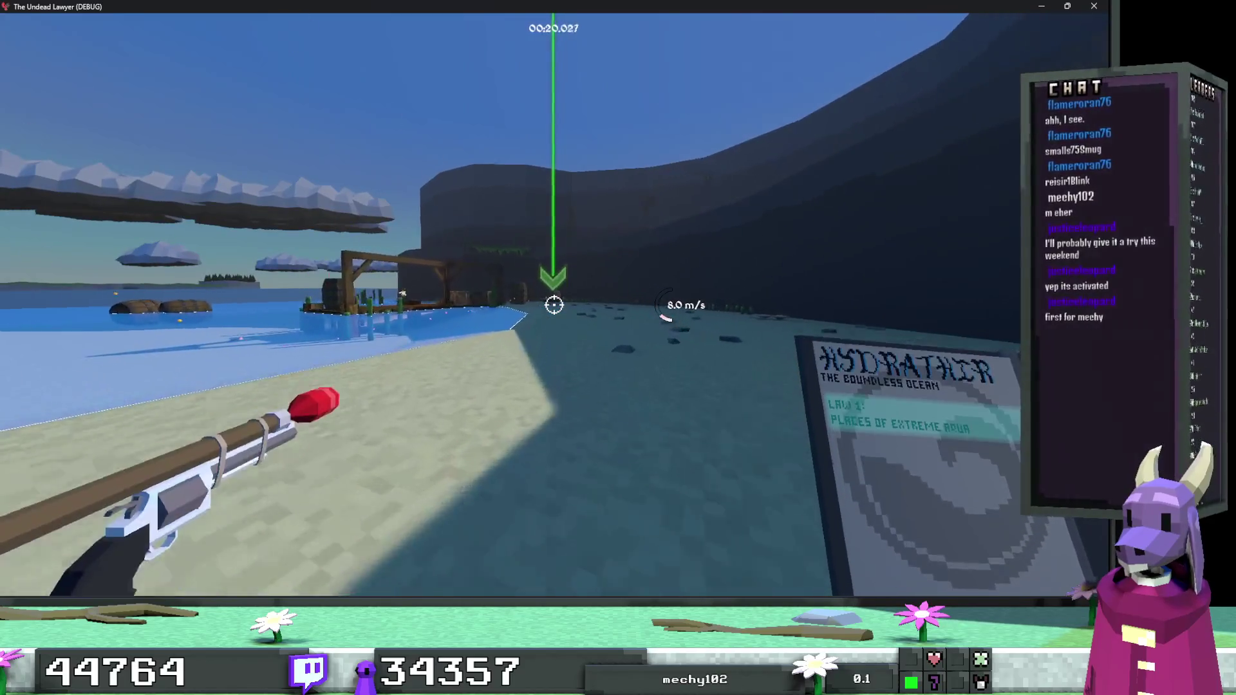
{"action": "key", "text": "w"}
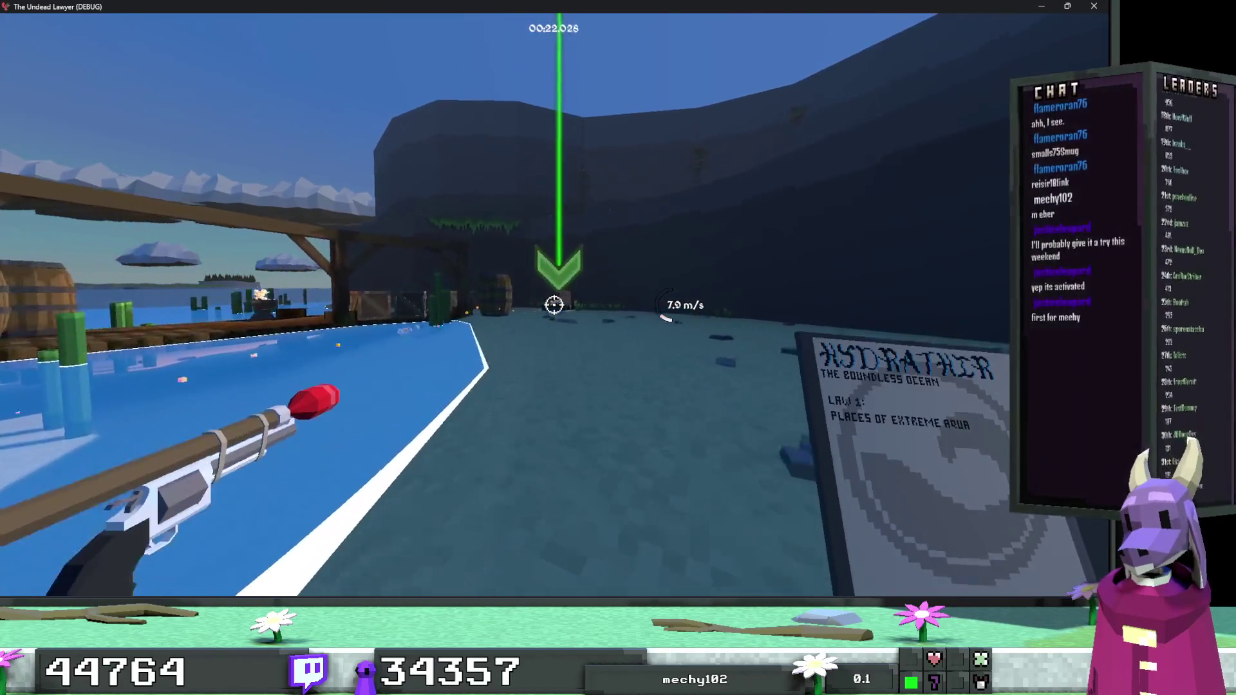
{"action": "key", "text": "w"}
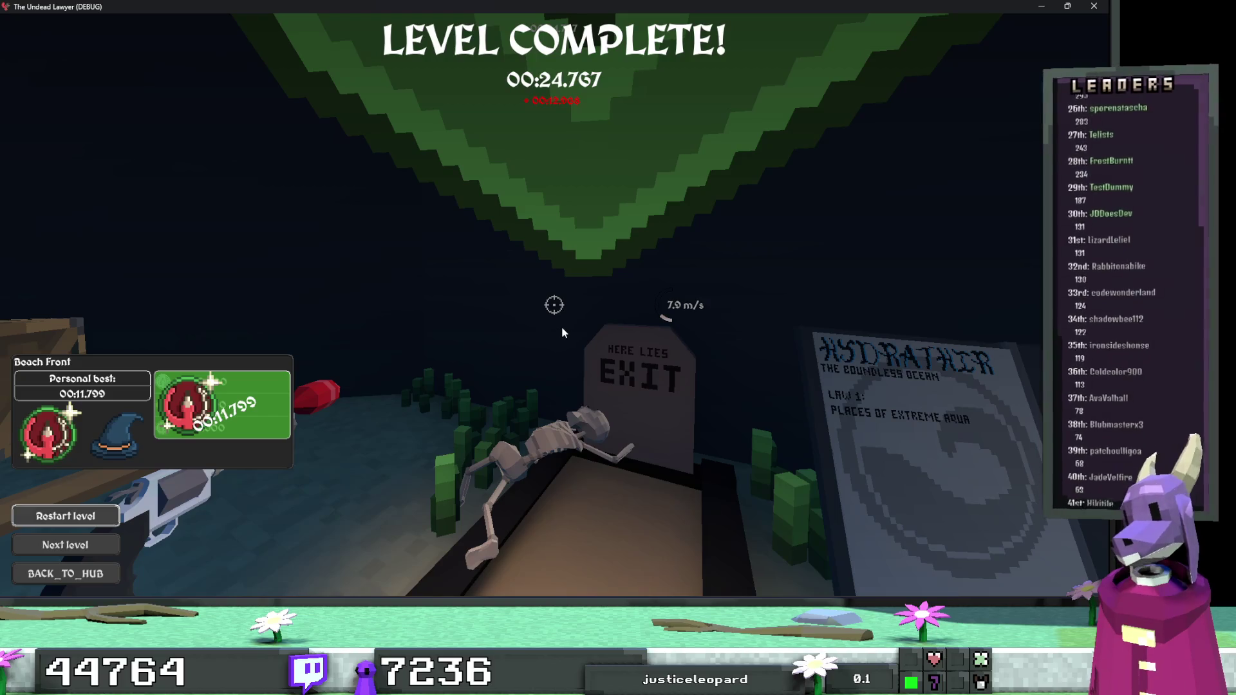
{"action": "left_click", "coordinate": [1092, 8]}
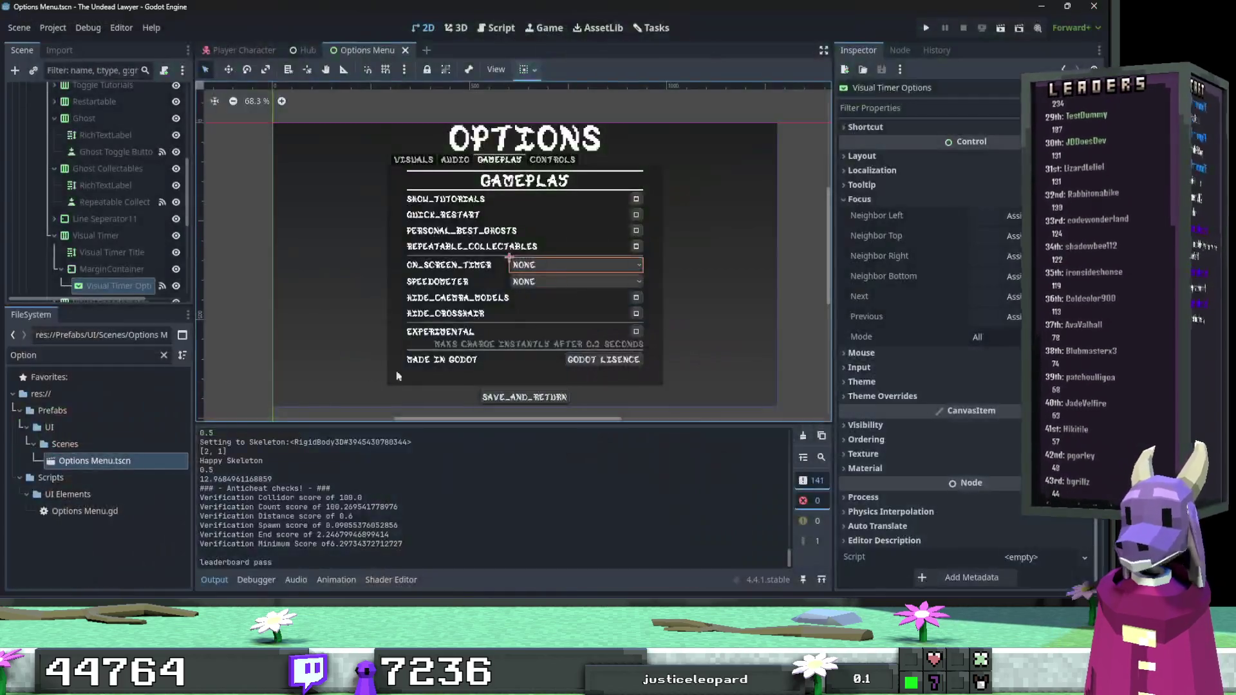
{"action": "type", "text": "beach front"}
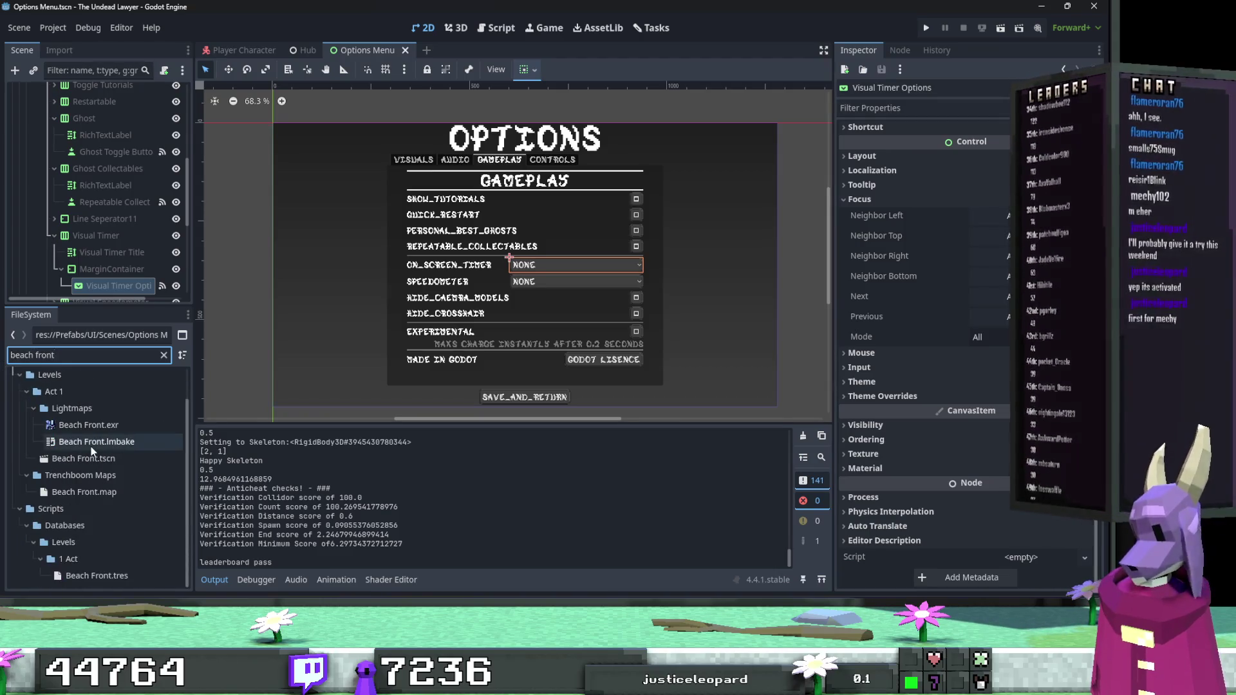
In Beach Front.tres set Silver Par 40, Platinum Par 20, Gold Par 30, then run the project.
{"action": "left_click", "coordinate": [108, 576]}
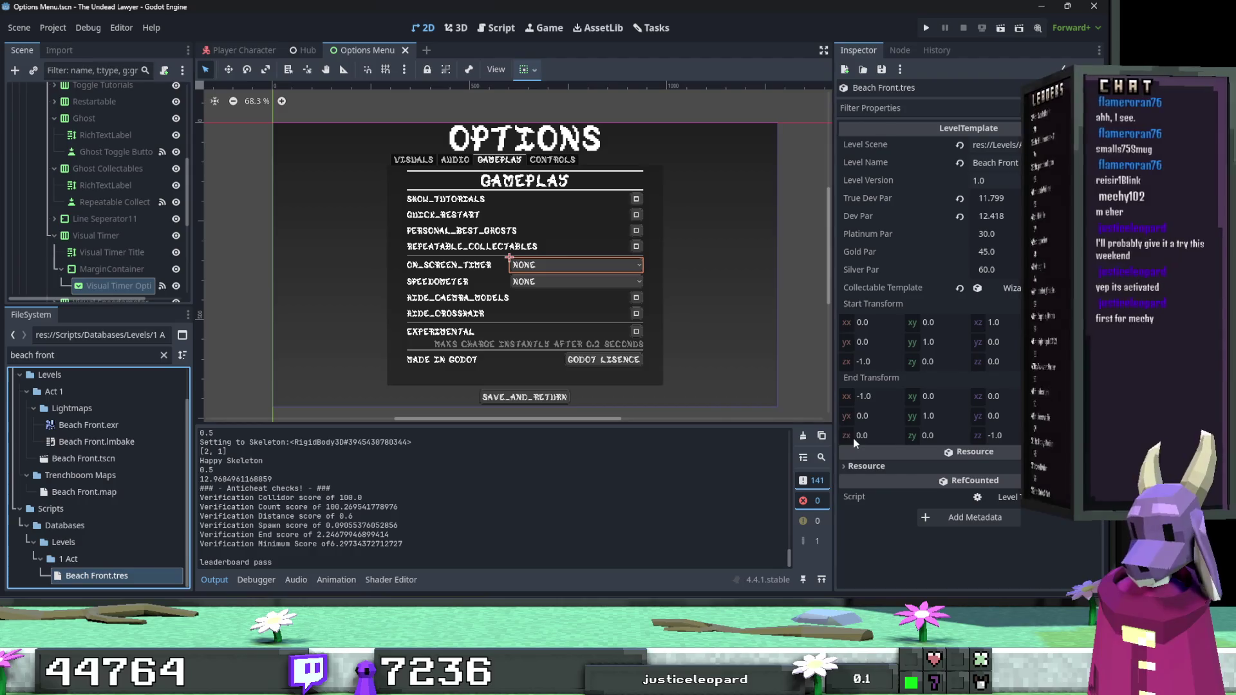
{"action": "left_click", "coordinate": [996, 270]}
{"action": "type", "text": "4"}
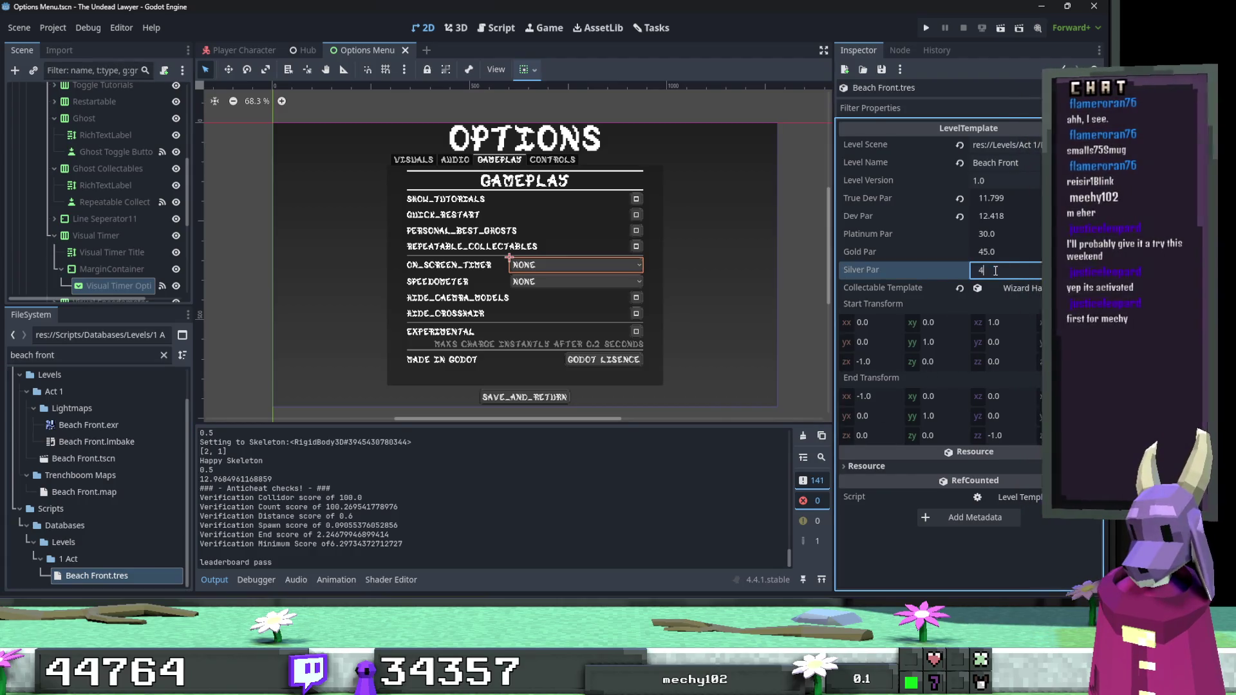
{"action": "left_click", "coordinate": [1022, 254]}
{"action": "type", "text": "25"}
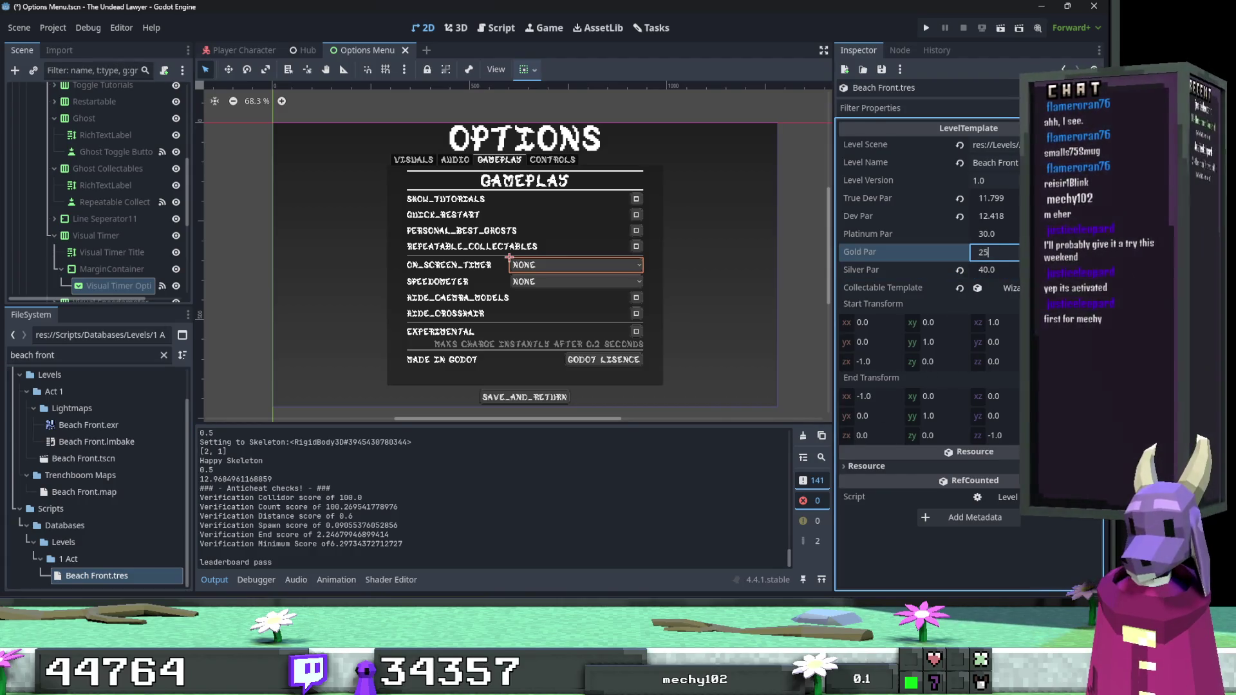
{"action": "left_click", "coordinate": [1011, 235]}
{"action": "type", "text": "20"}
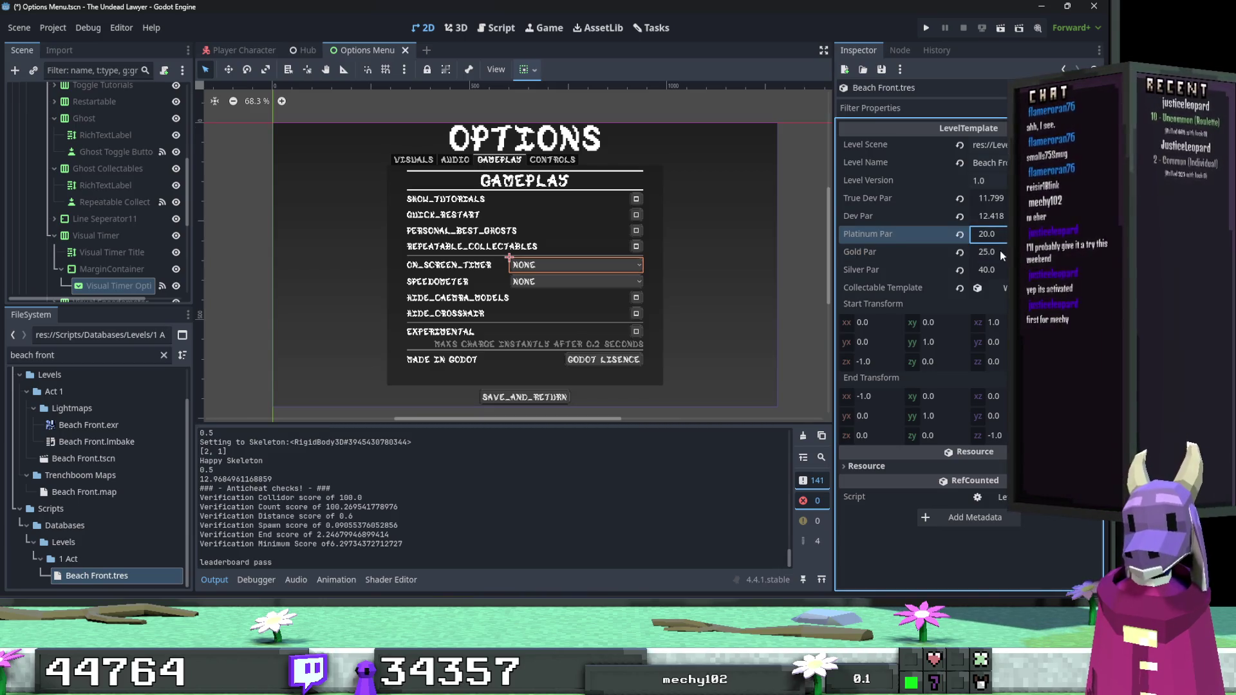
{"action": "left_click", "coordinate": [1000, 253]}
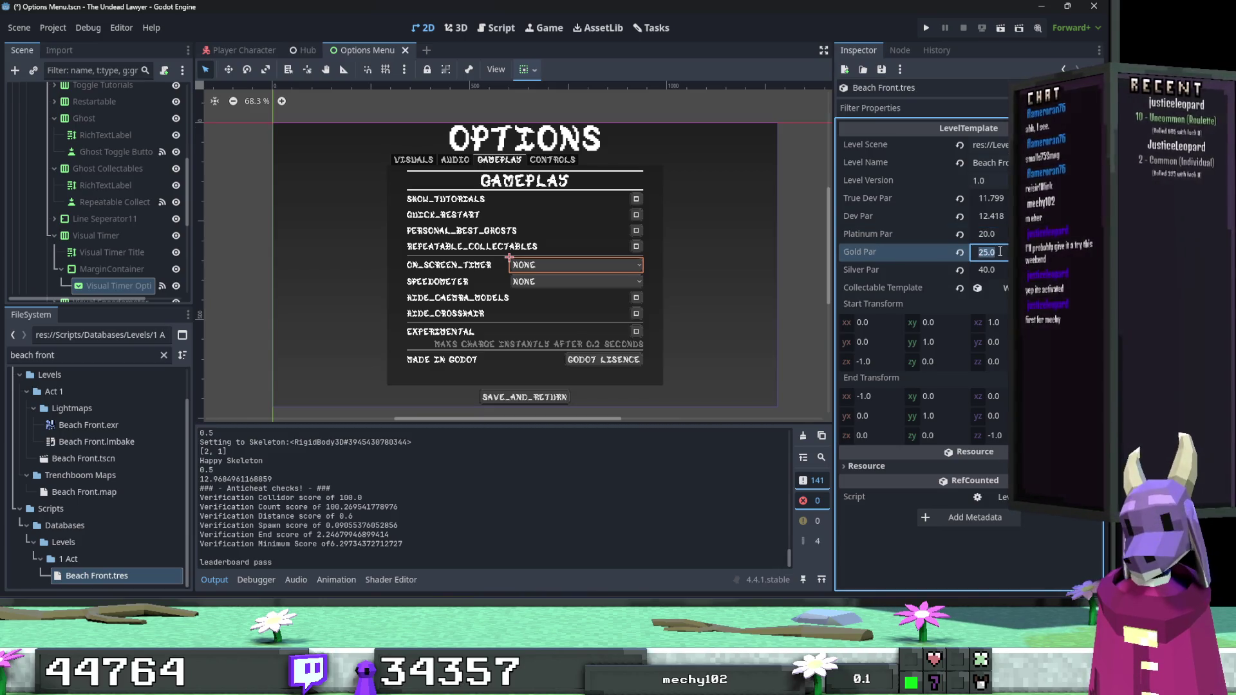
{"action": "type", "text": "30"}
{"action": "left_click", "coordinate": [924, 29]}
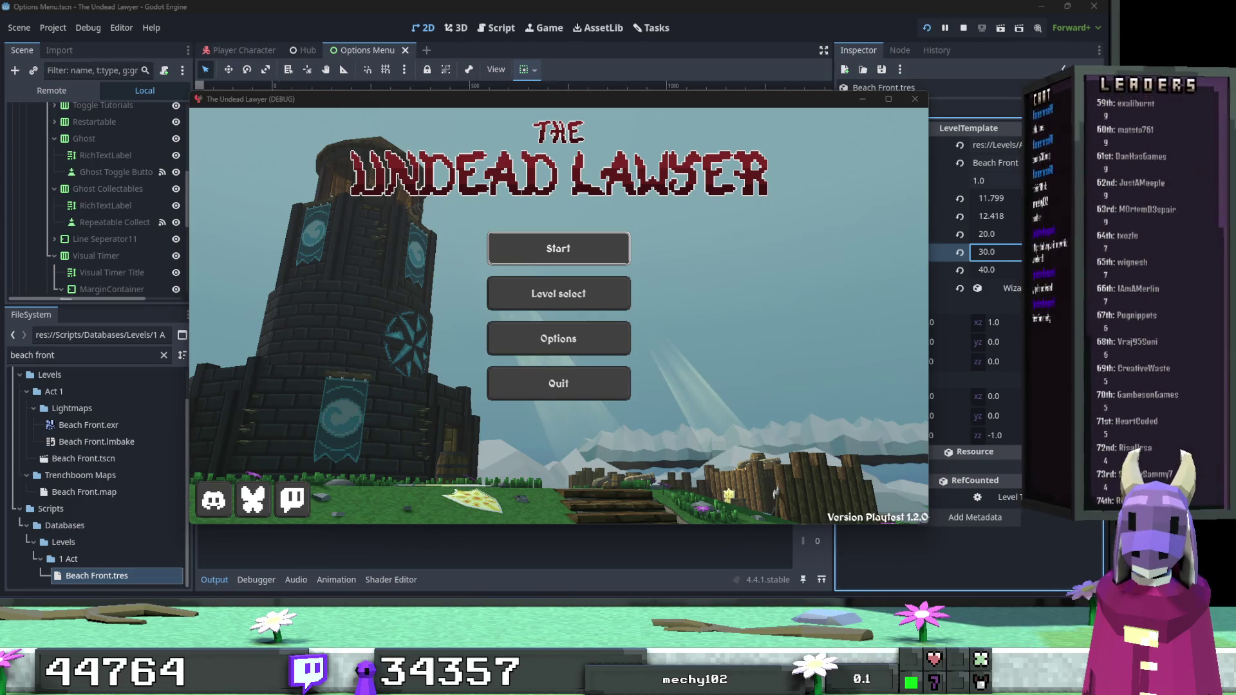
Start a new game from the title menu, then pause and leave the level for mission select.
{"action": "left_click", "coordinate": [585, 235]}
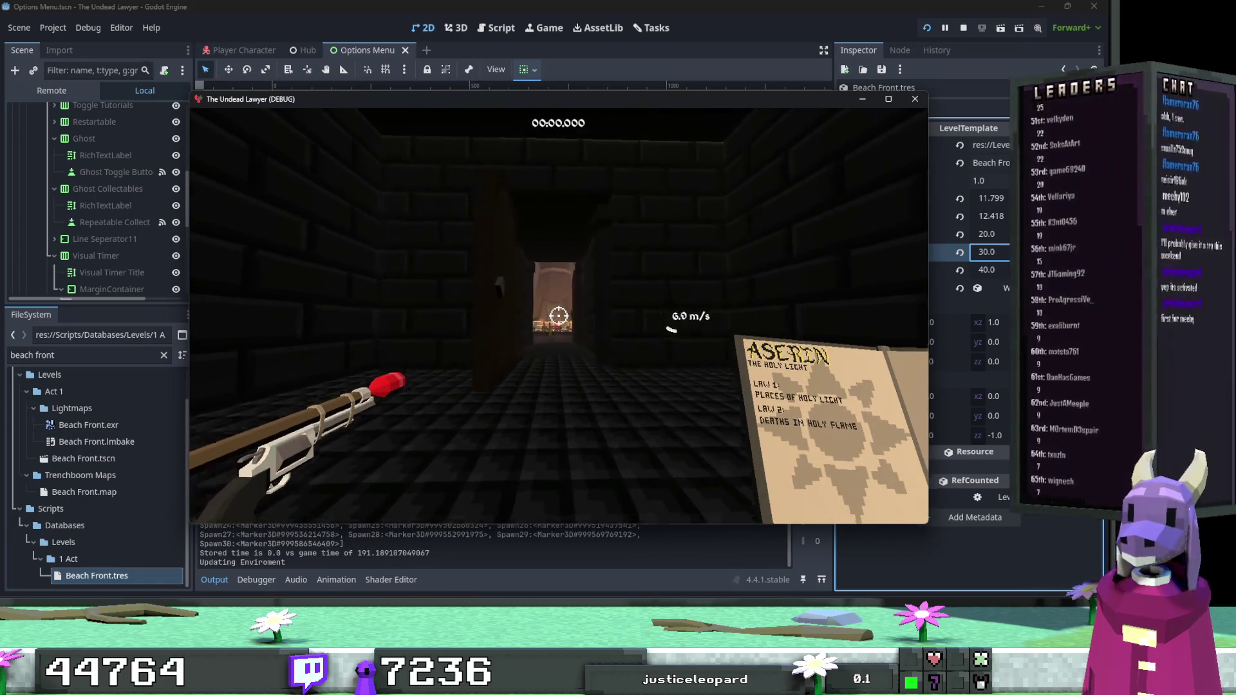
{"action": "key", "text": "Escape"}
{"action": "left_click", "coordinate": [558, 316]}
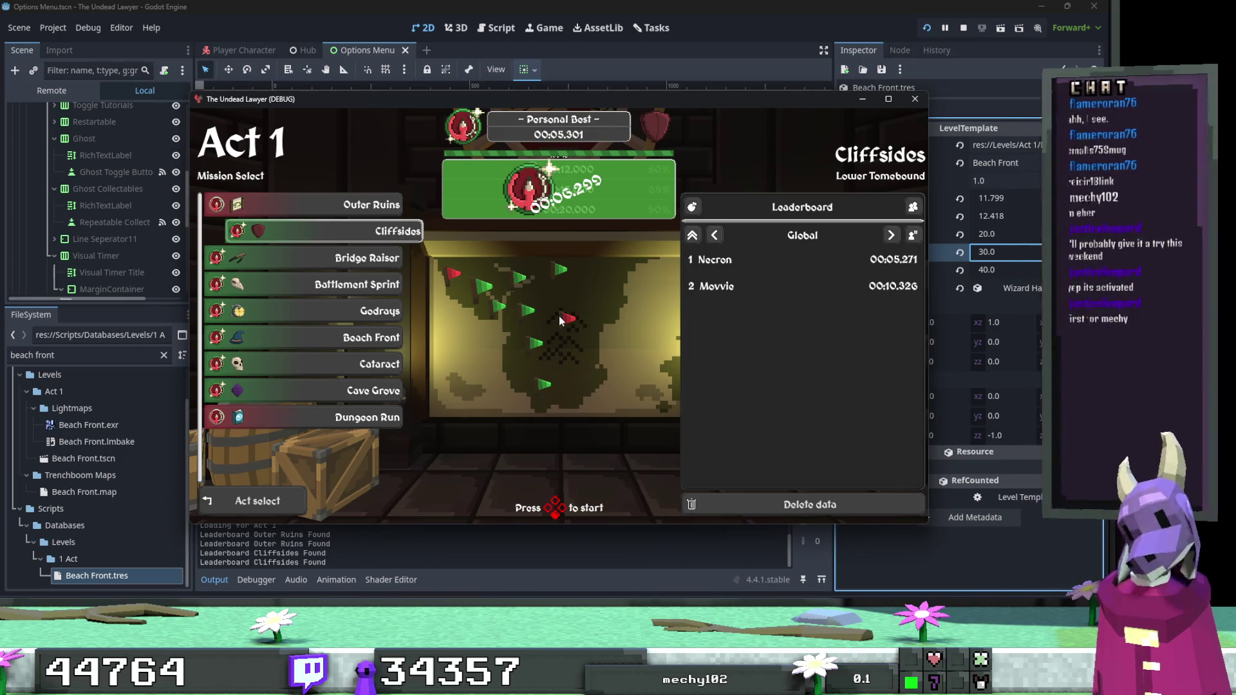
Browse the Act 1 mission list, select Beach Front, and launch it.
{"action": "key", "text": "Down"}
{"action": "key", "text": "Up"}
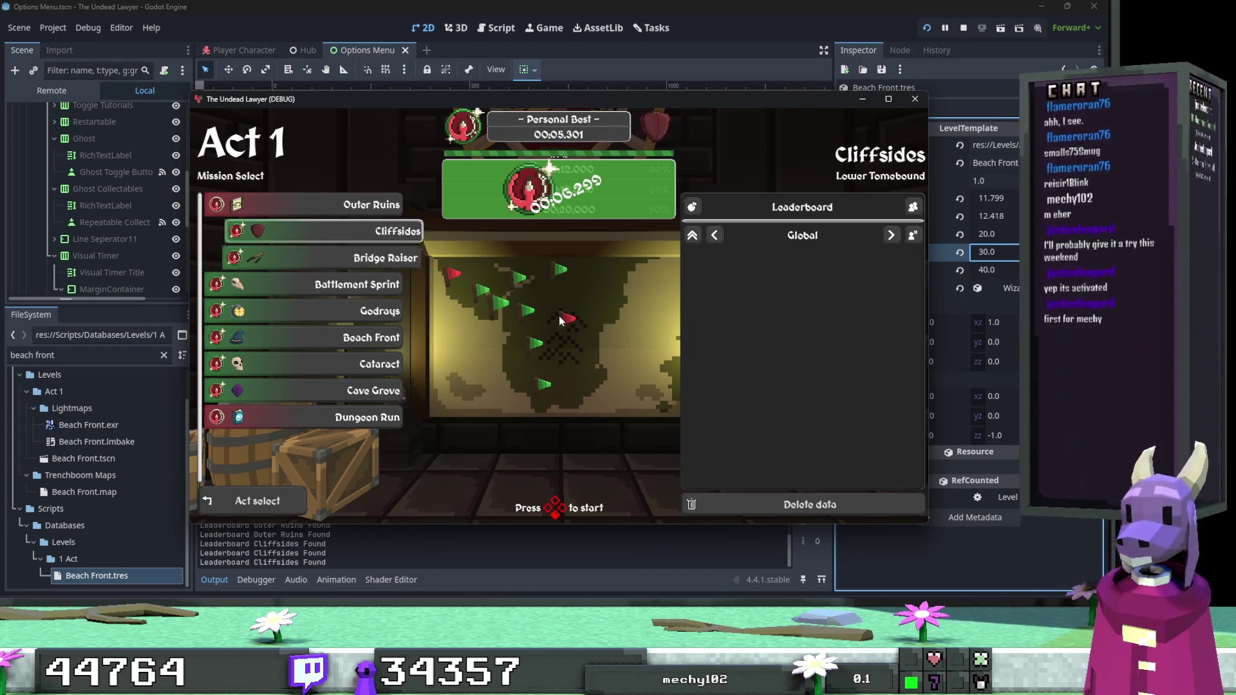
{"action": "key", "text": "Up"}
{"action": "key", "text": "Down"}
{"action": "key", "text": "Down"}
{"action": "key", "text": "Down"}
{"action": "key", "text": "Down"}
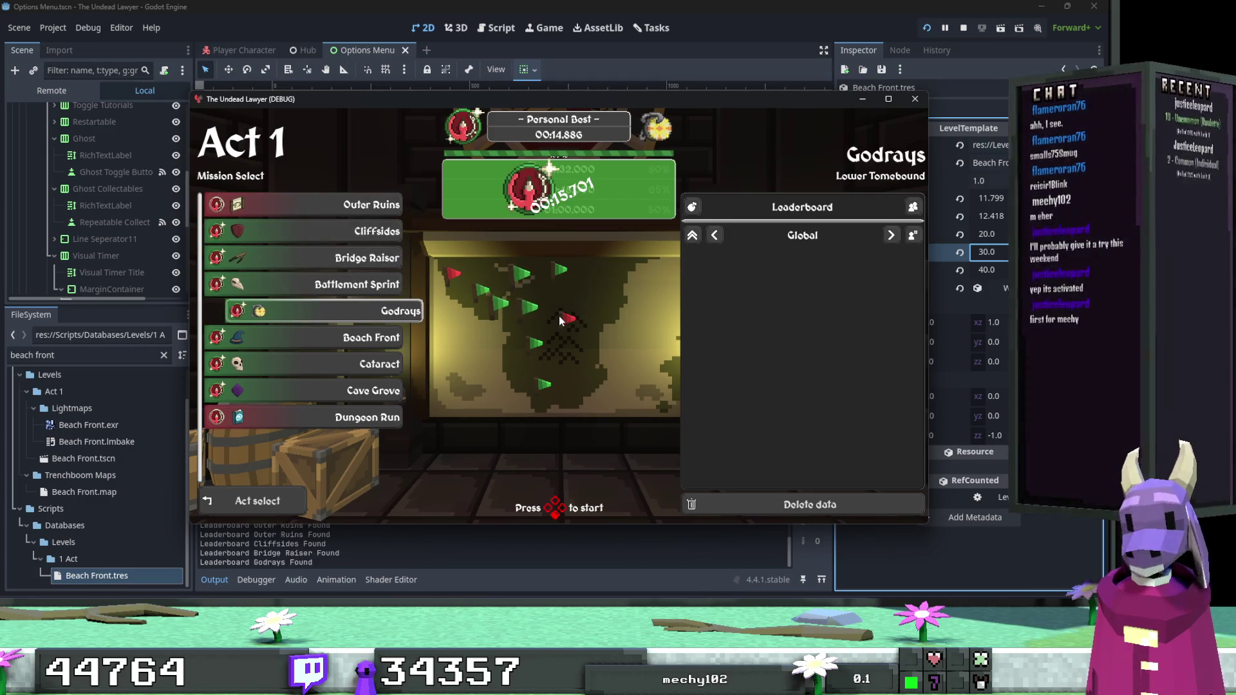
{"action": "key", "text": "Up"}
{"action": "key", "text": "Up"}
{"action": "key", "text": "Up"}
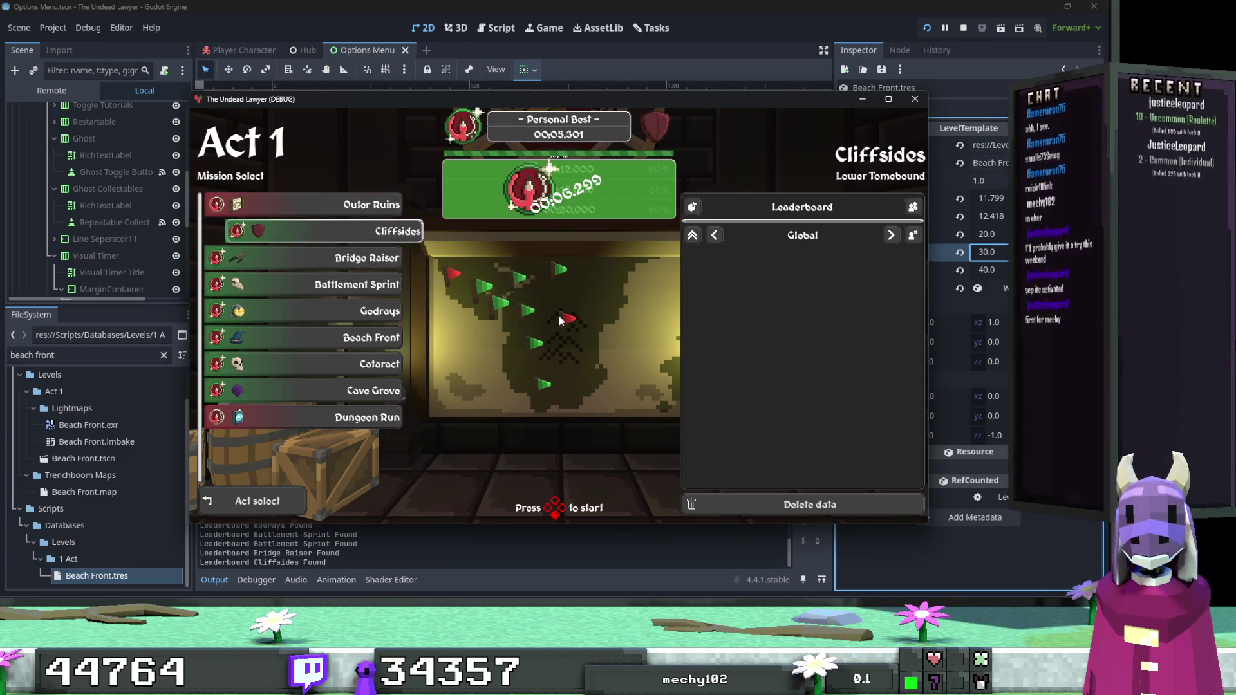
{"action": "key", "text": "Up"}
{"action": "key", "text": "Down"}
{"action": "key", "text": "Down"}
{"action": "key", "text": "Down"}
{"action": "key", "text": "Down"}
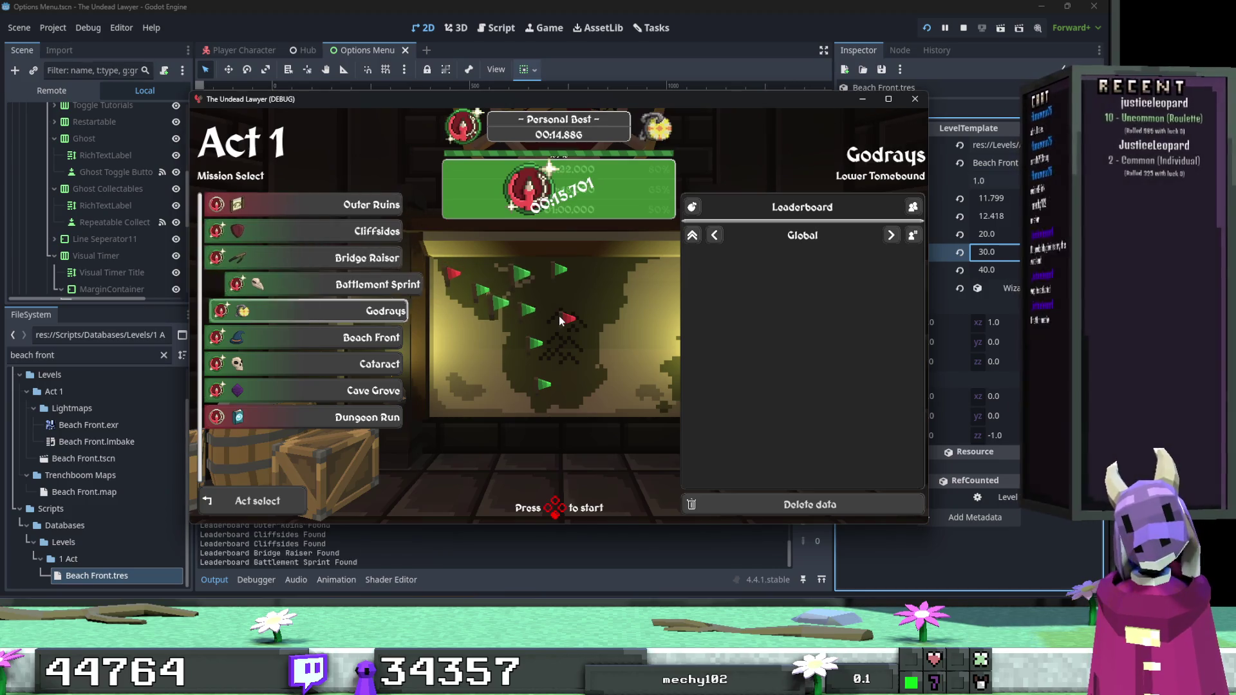
{"action": "key", "text": "Down"}
{"action": "key", "text": "Down"}
{"action": "key", "text": "Down"}
{"action": "key", "text": "Down"}
{"action": "key", "text": "Up"}
{"action": "key", "text": "Up"}
{"action": "key", "text": "Up"}
{"action": "key", "text": "Up"}
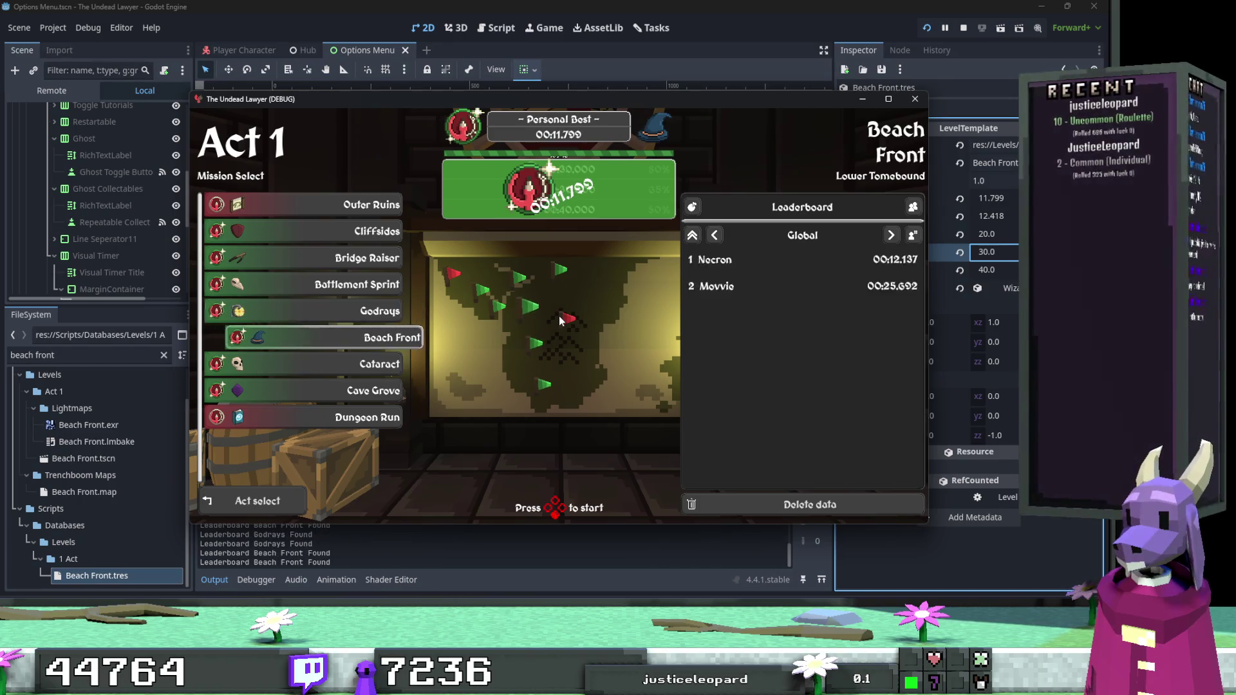
{"action": "key", "text": "Down"}
{"action": "key", "text": "Return"}
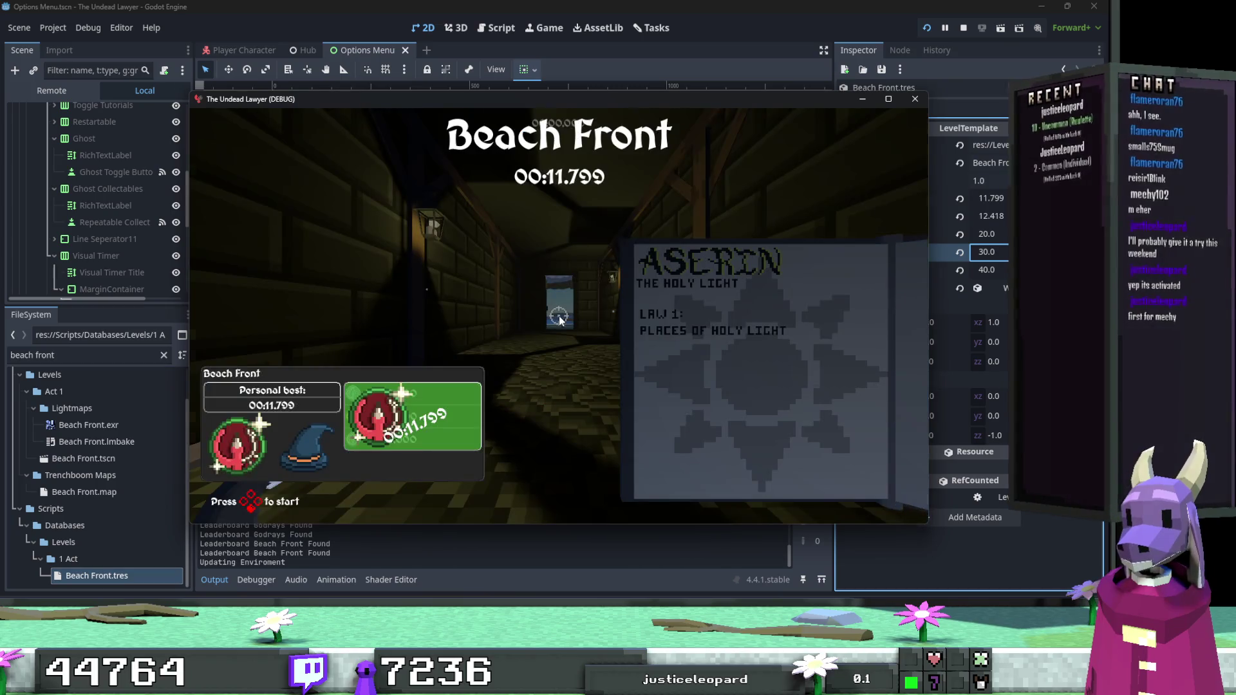
Begin a Beach Front run, then pause and restart the level.
{"action": "key", "text": "w"}
{"action": "key", "text": "ctrl"}
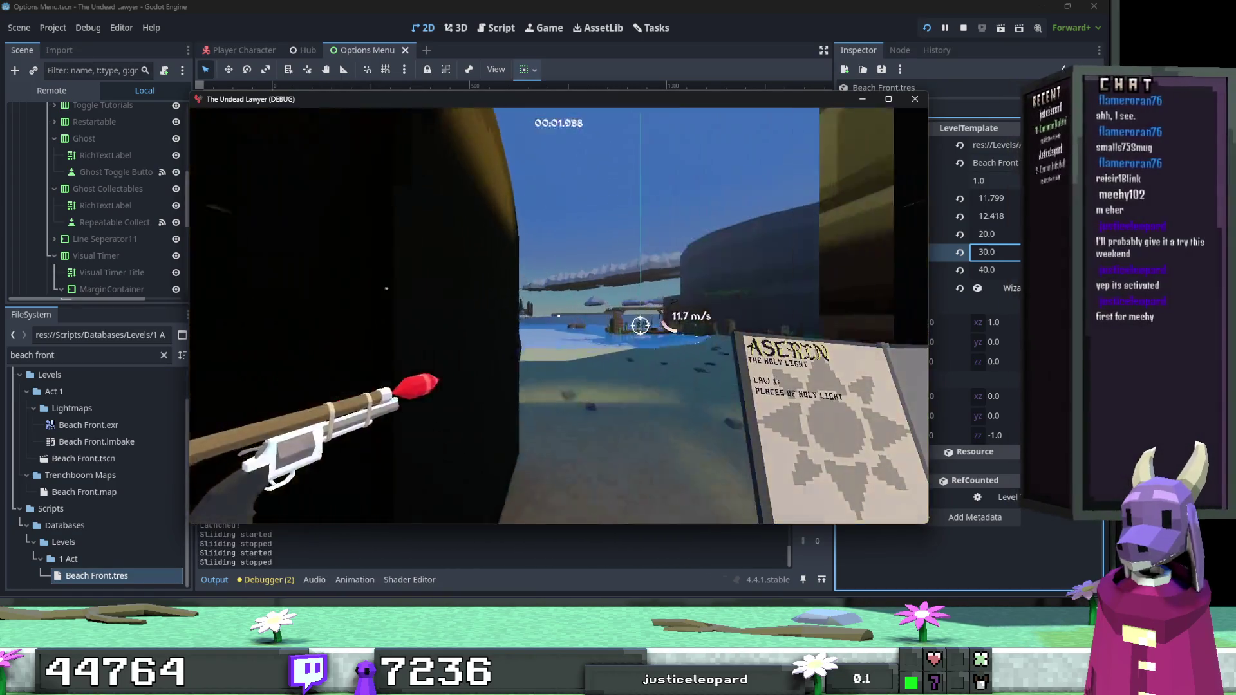
{"action": "key", "text": "Escape"}
{"action": "left_click", "coordinate": [559, 315]}
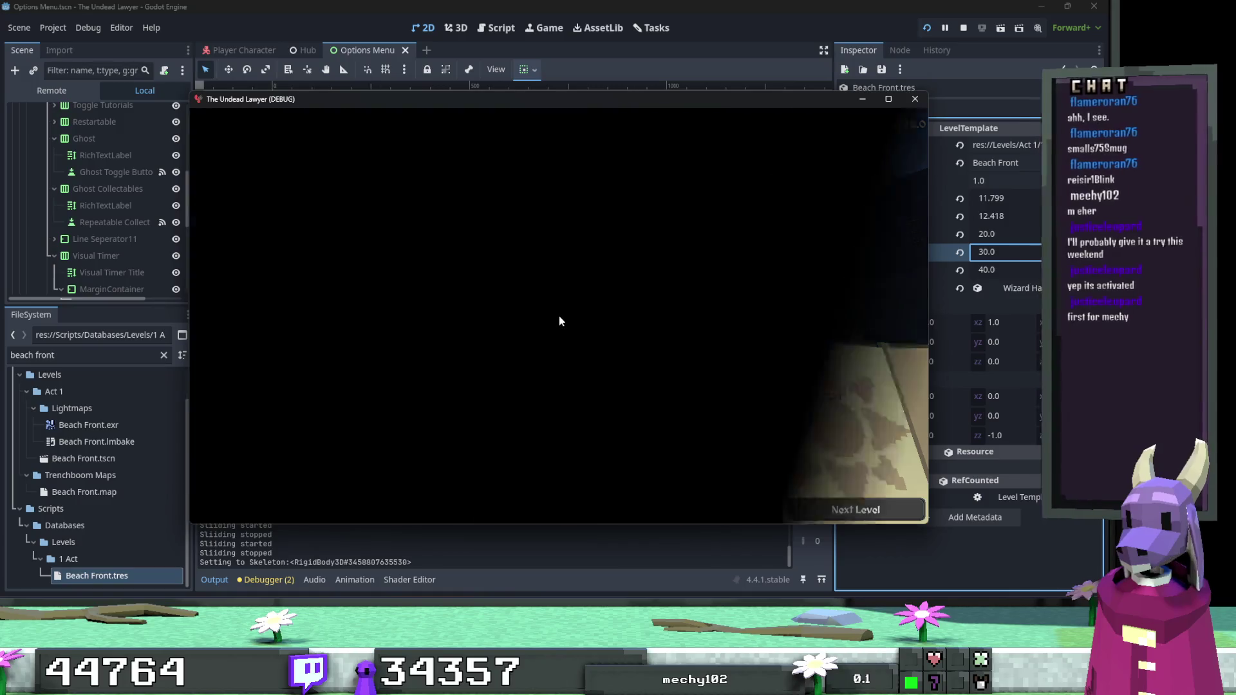
Play Beach Front past the water and dock waypoint to the exit tombstone.
{"action": "key", "text": "w"}
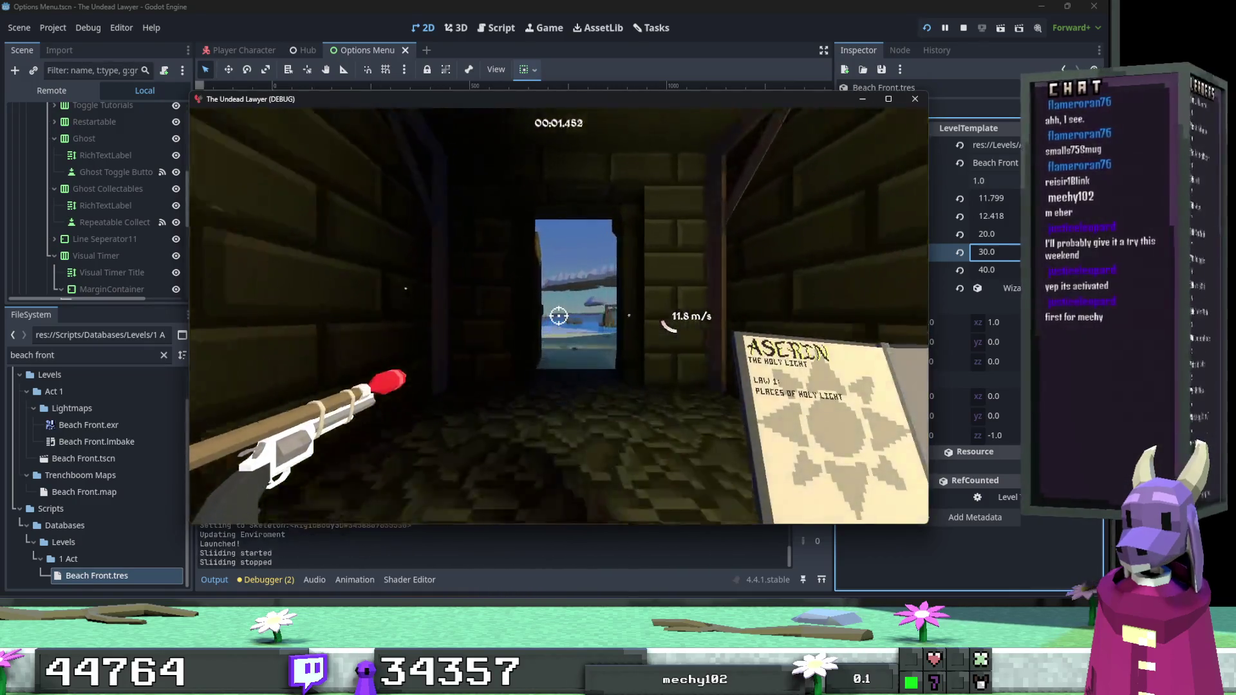
{"action": "key", "text": "ctrl"}
{"action": "key", "text": "ctrl"}
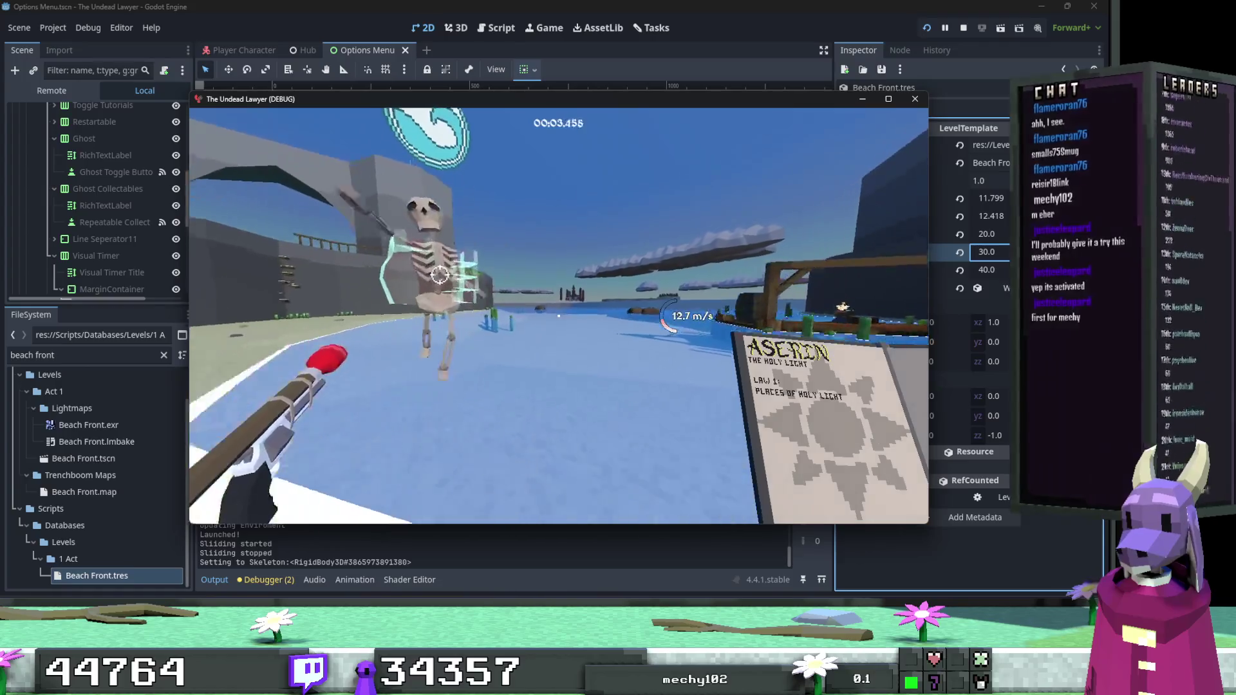
{"action": "key", "text": "w"}
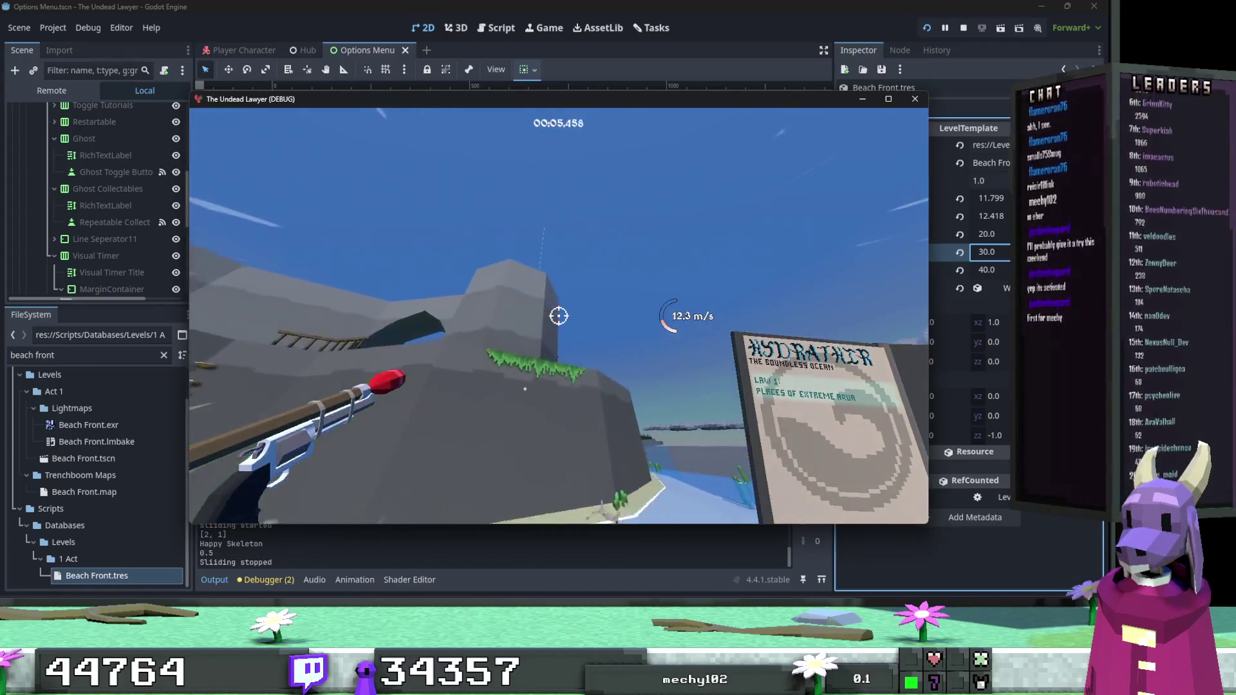
{"action": "key", "text": "ctrl"}
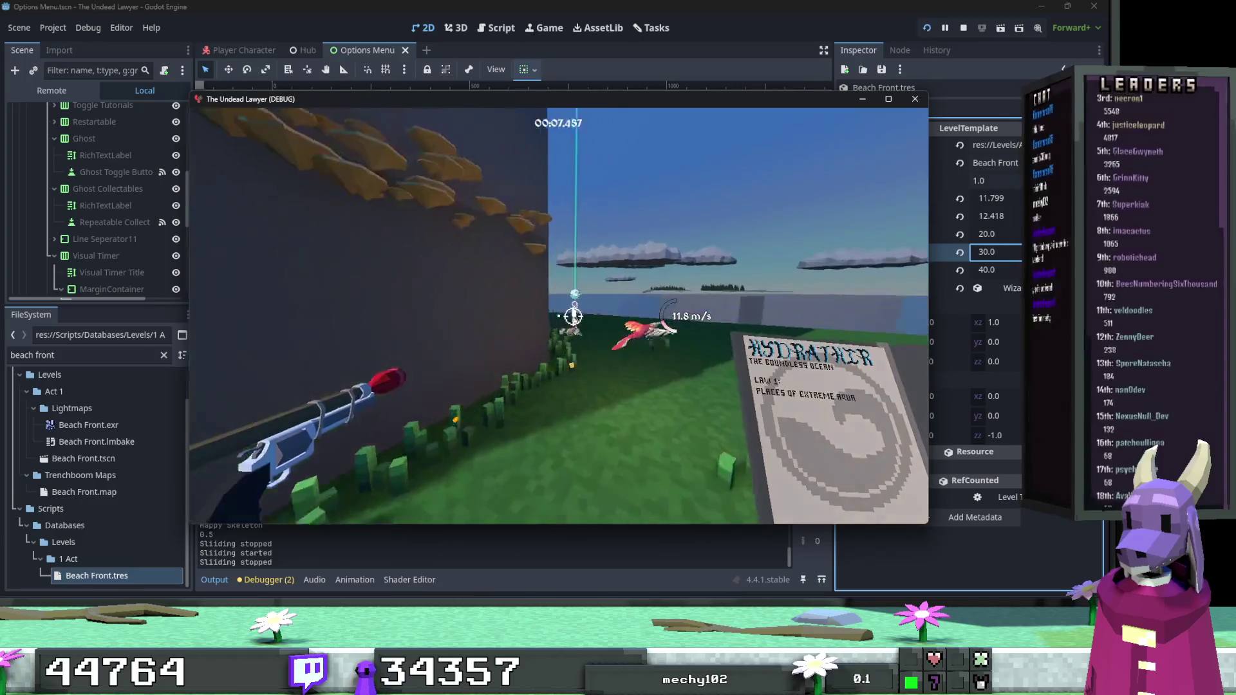
{"action": "key", "text": "w"}
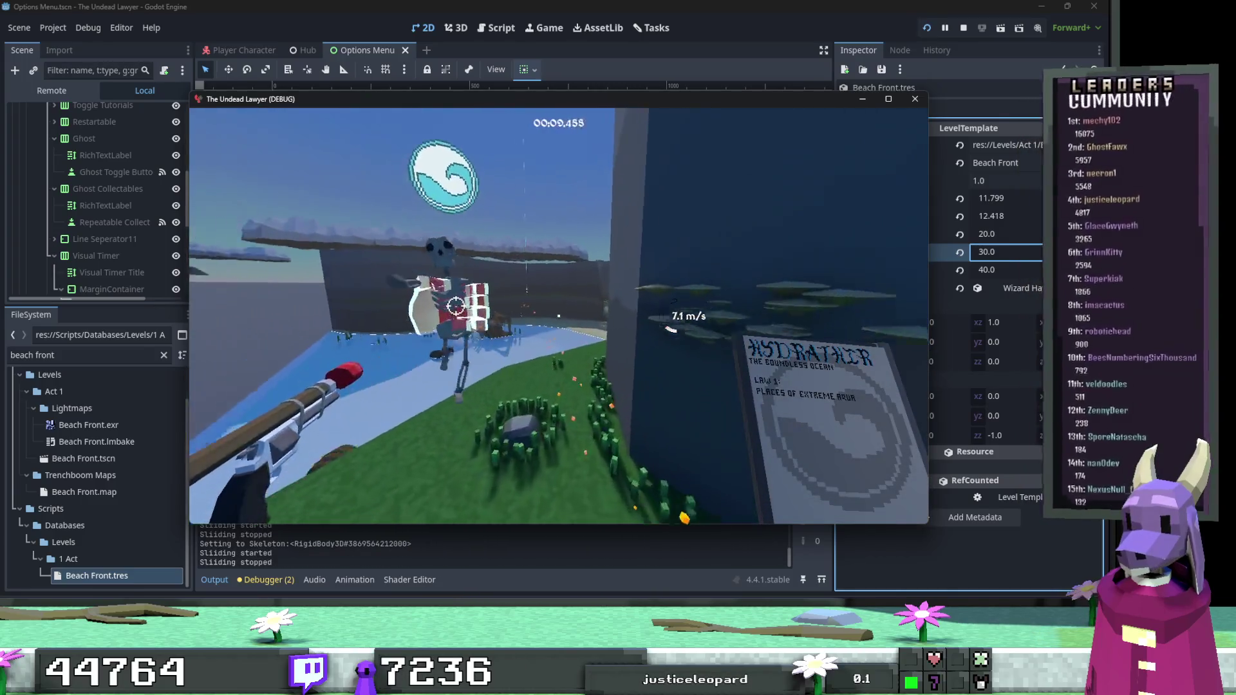
{"action": "key", "text": "w"}
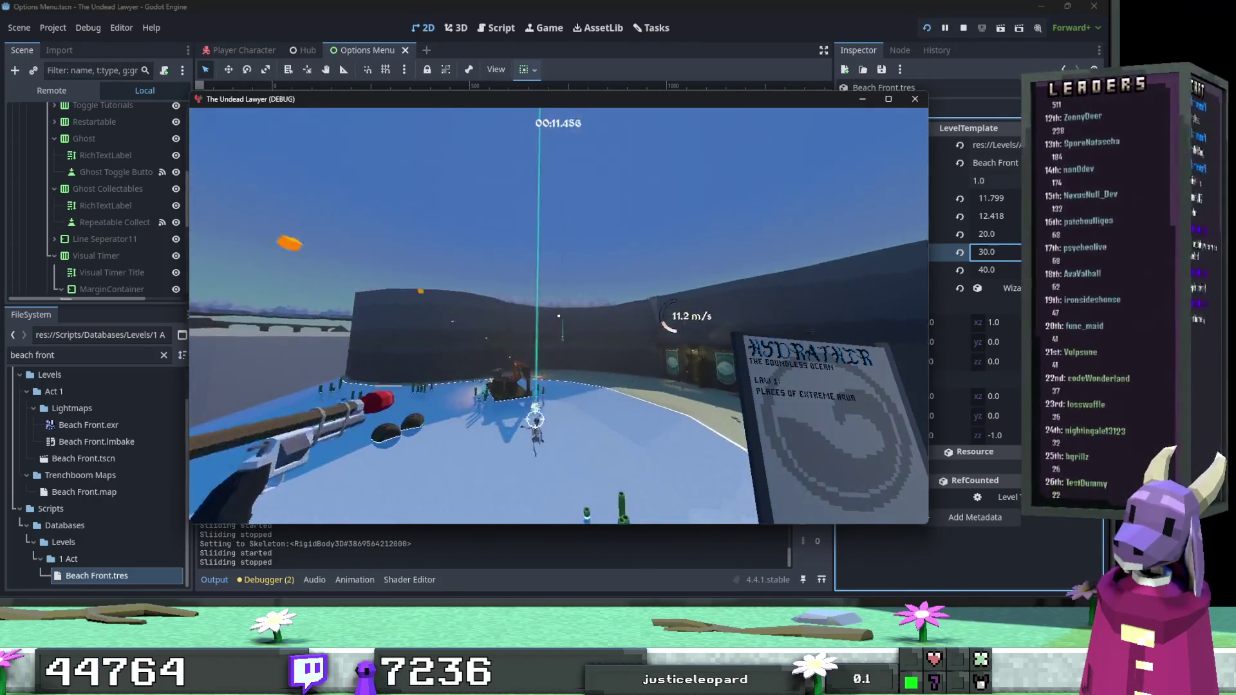
{"action": "key", "text": "w"}
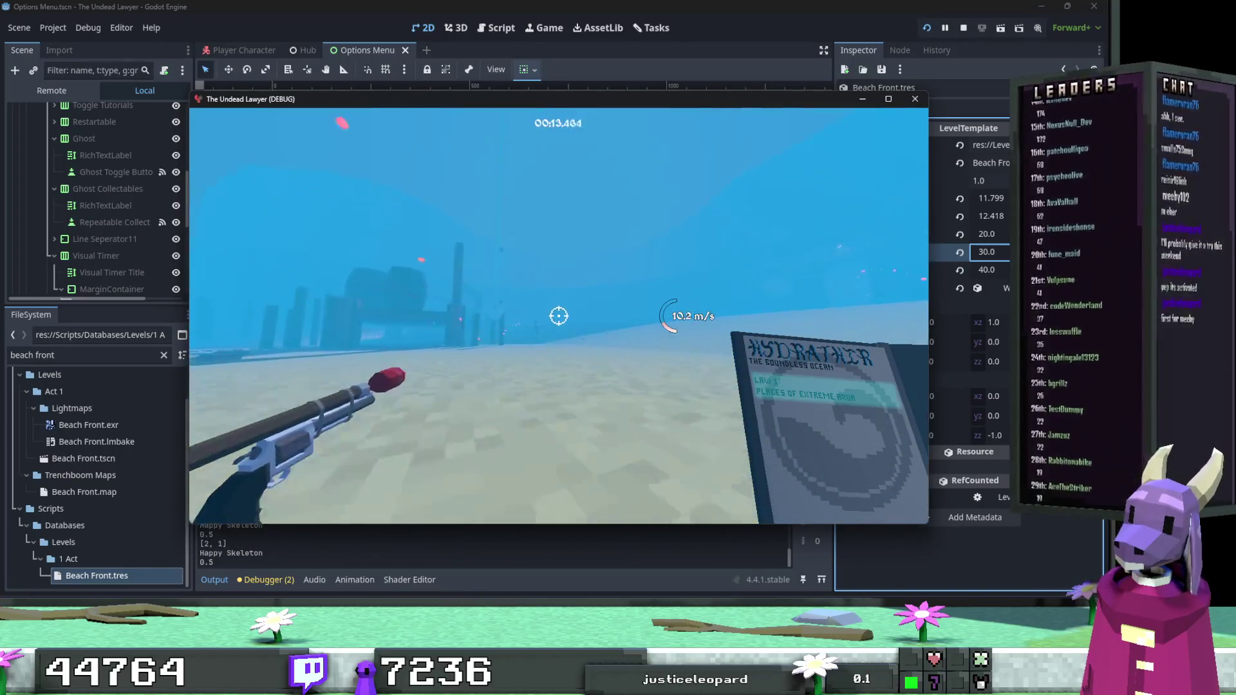
{"action": "key", "text": "w"}
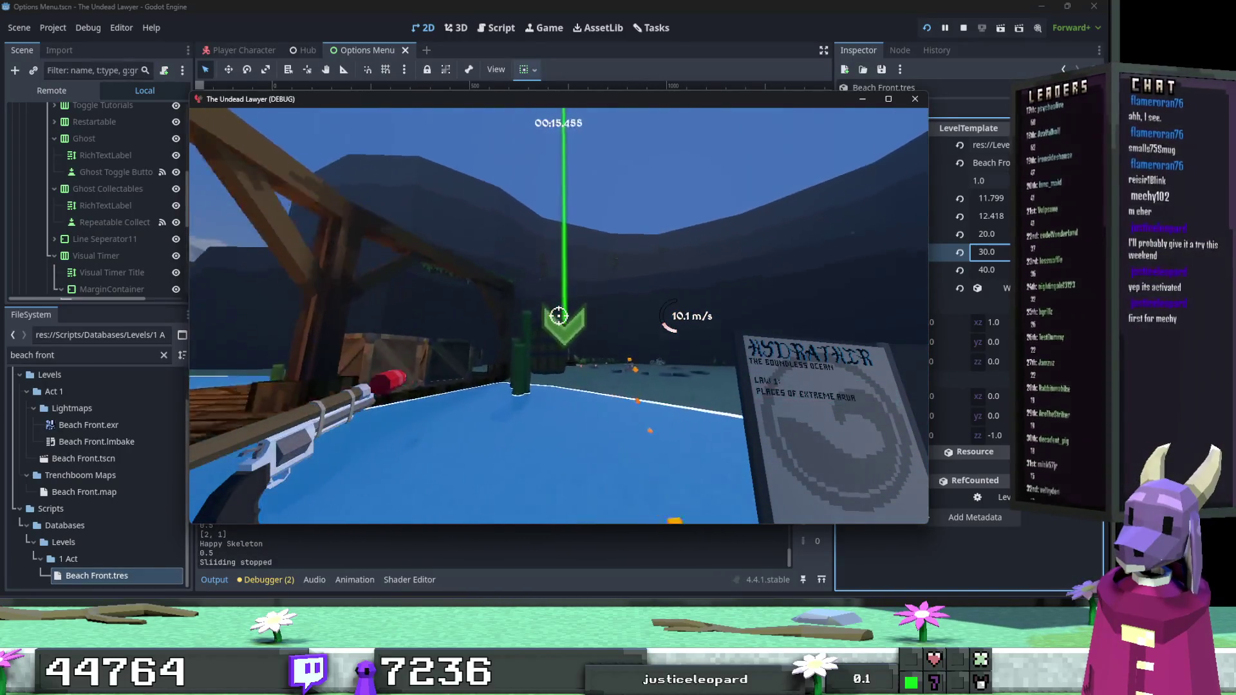
{"action": "key", "text": "w"}
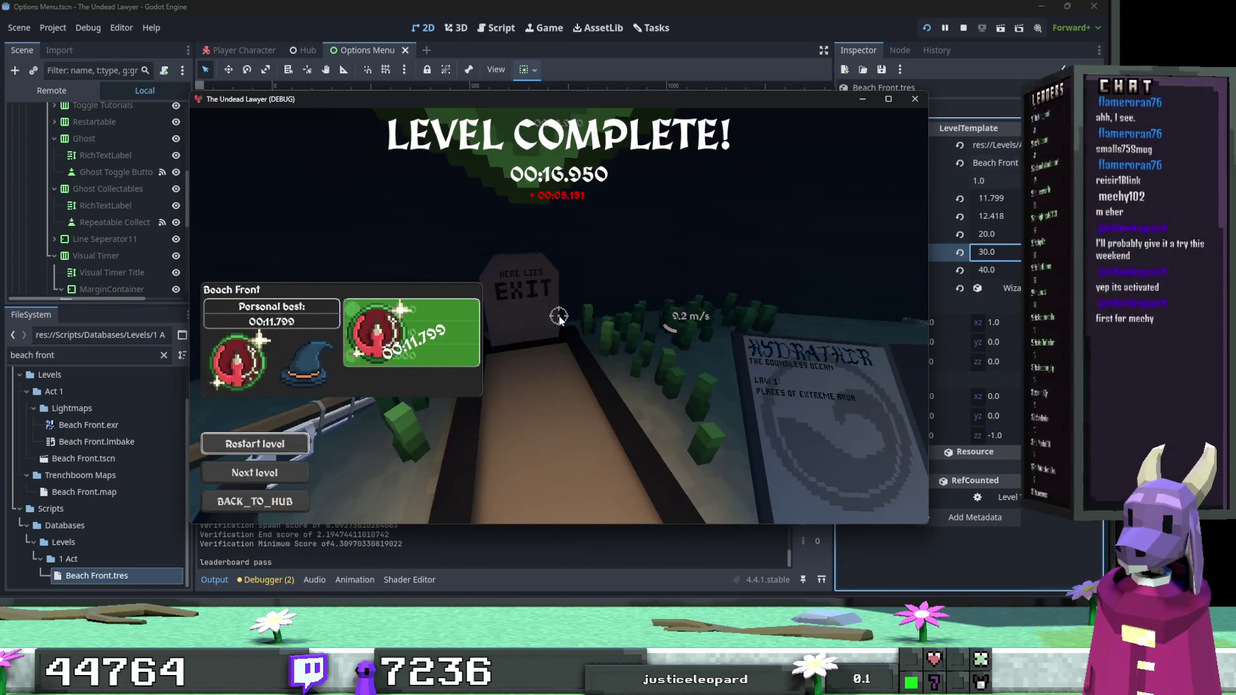
Restart the level twice more, slide into the water, then close the game window.
{"action": "key", "text": "r"}
{"action": "key", "text": "w"}
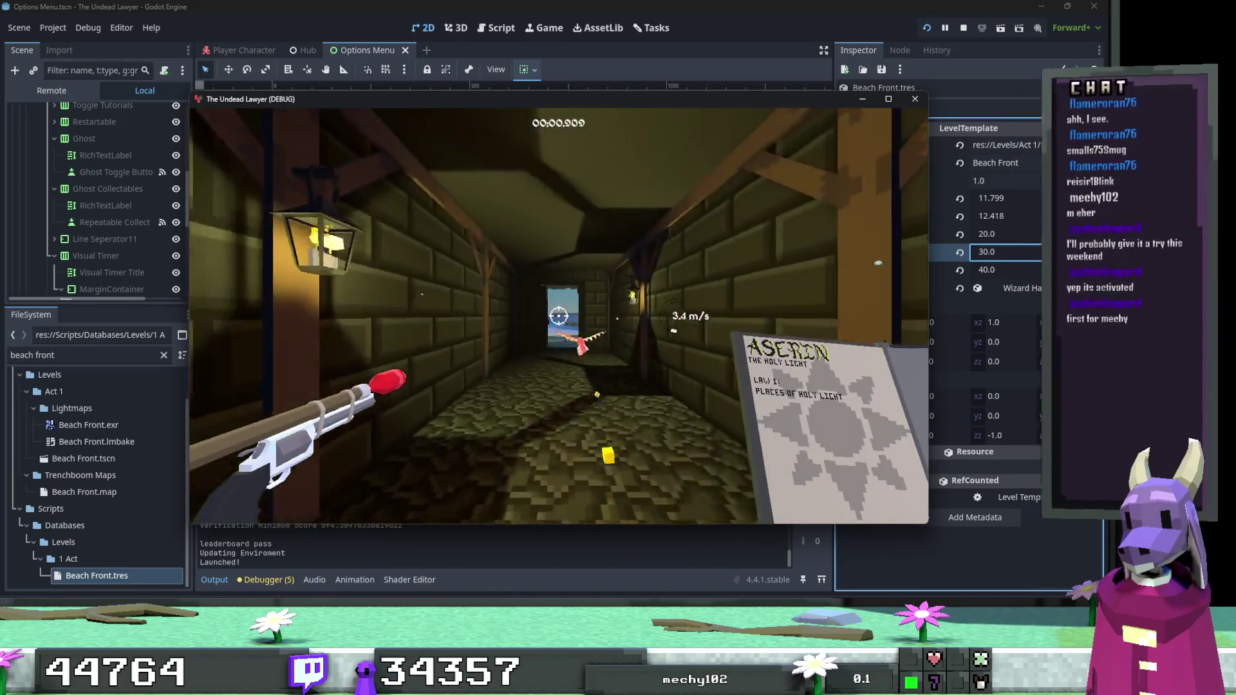
{"action": "key", "text": "Escape"}
{"action": "key", "text": "Escape"}
{"action": "key", "text": "Escape"}
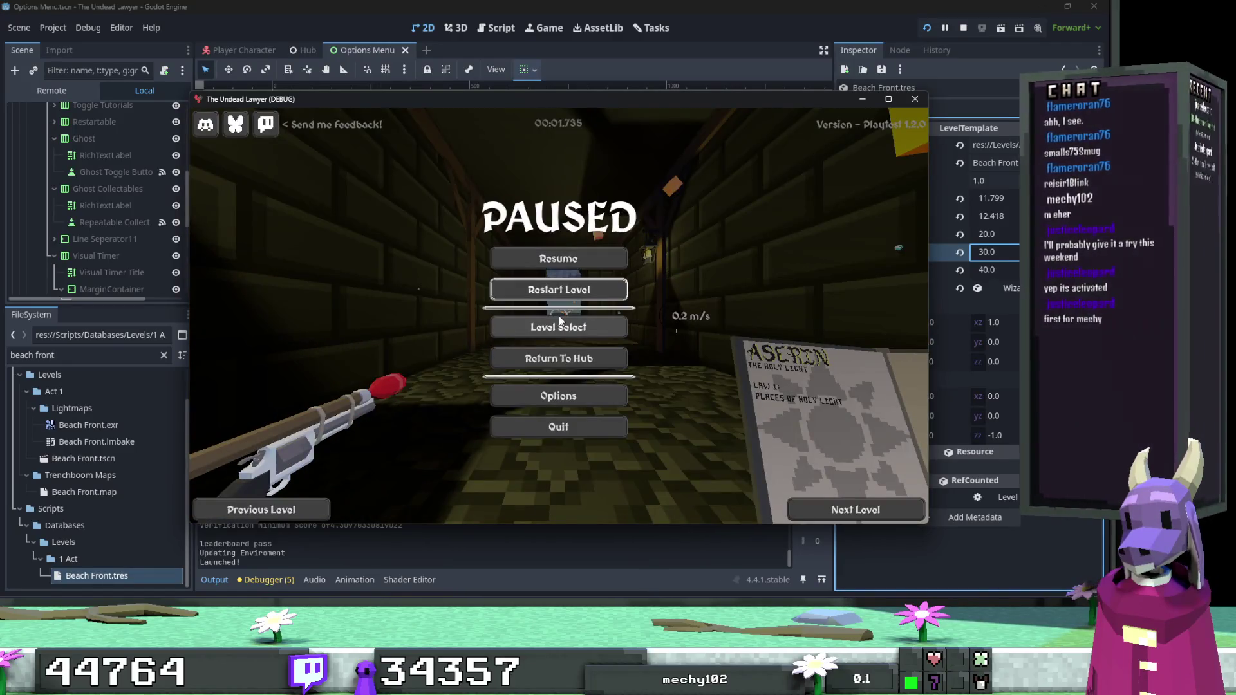
{"action": "key", "text": "r"}
{"action": "key", "text": "w"}
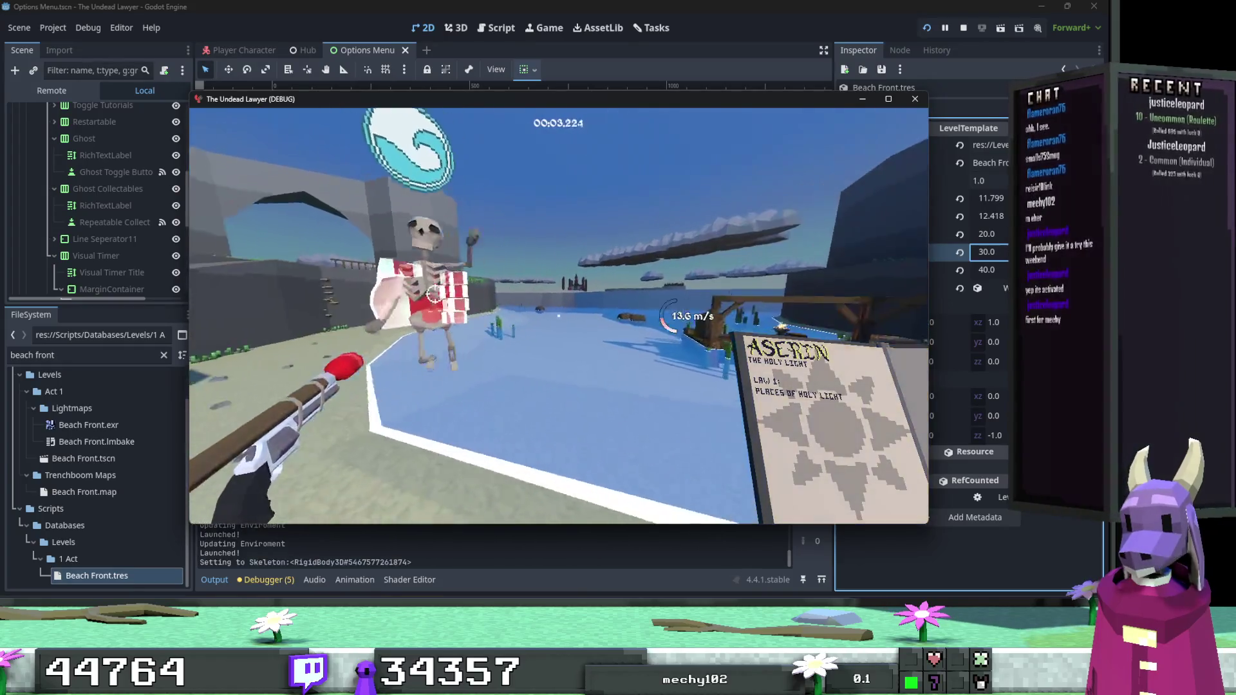
{"action": "key", "text": "ctrl"}
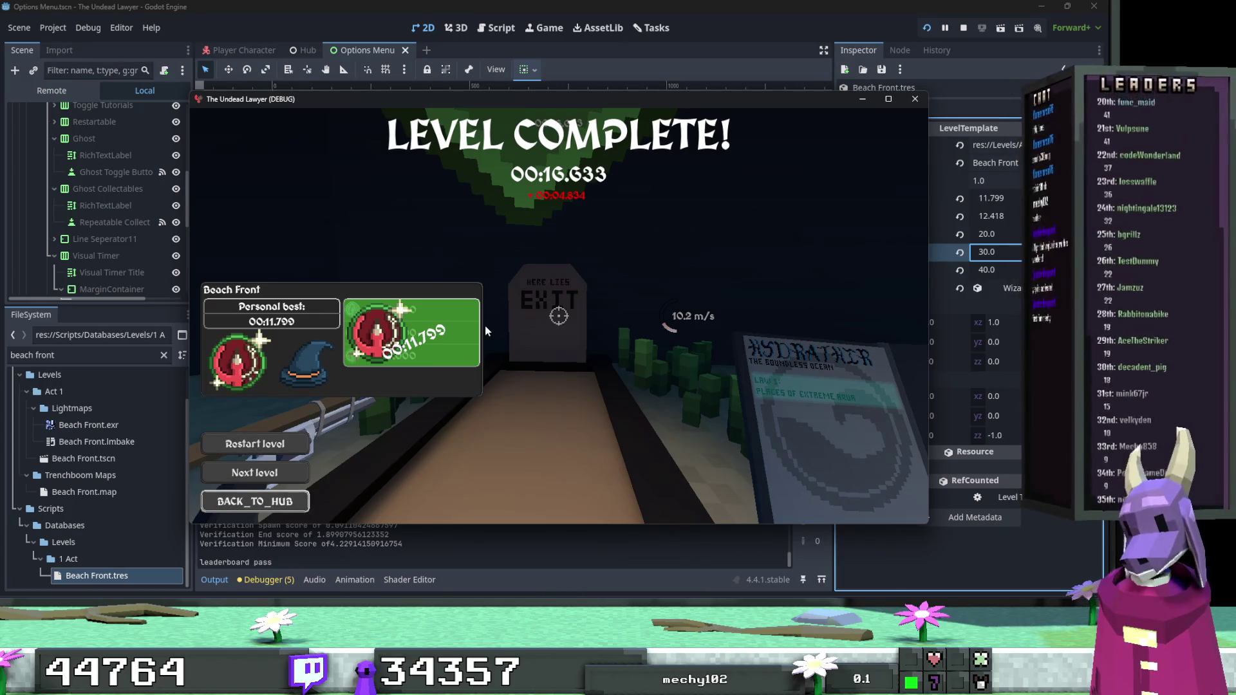
{"action": "left_click", "coordinate": [913, 100]}
Filter the FileSystem by 'end of' and open End Of Level.tscn.
{"action": "left_click", "coordinate": [120, 354]}
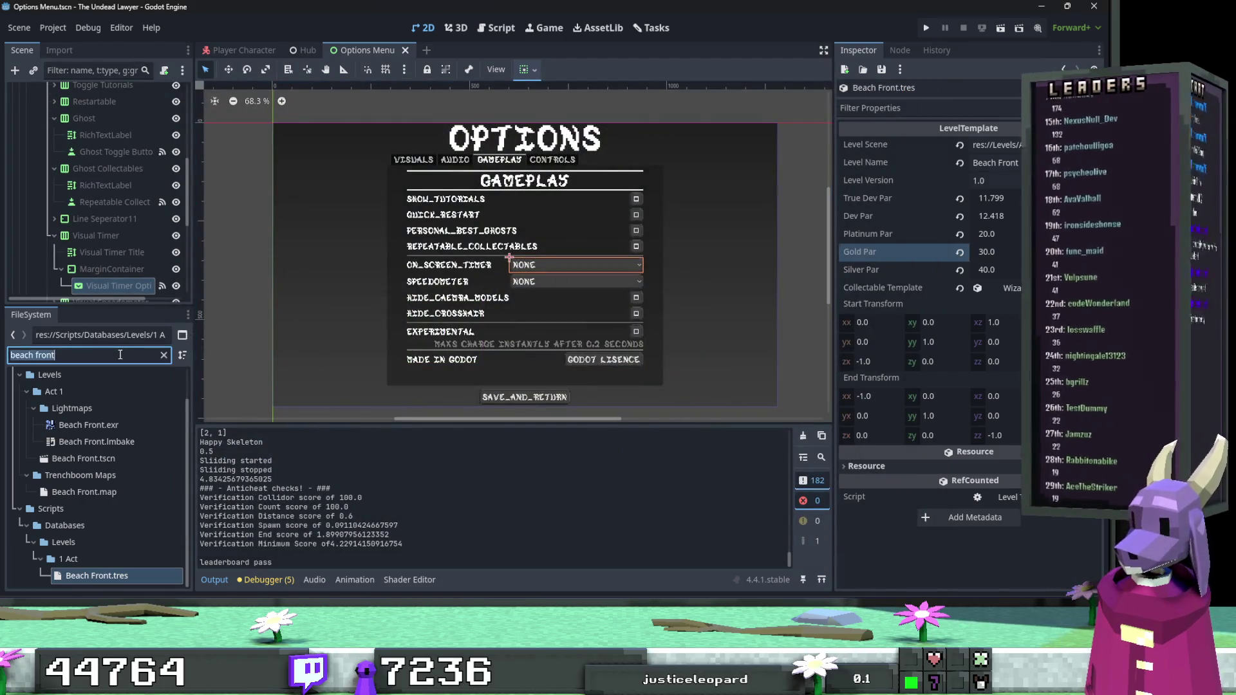
{"action": "type", "text": "end of"}
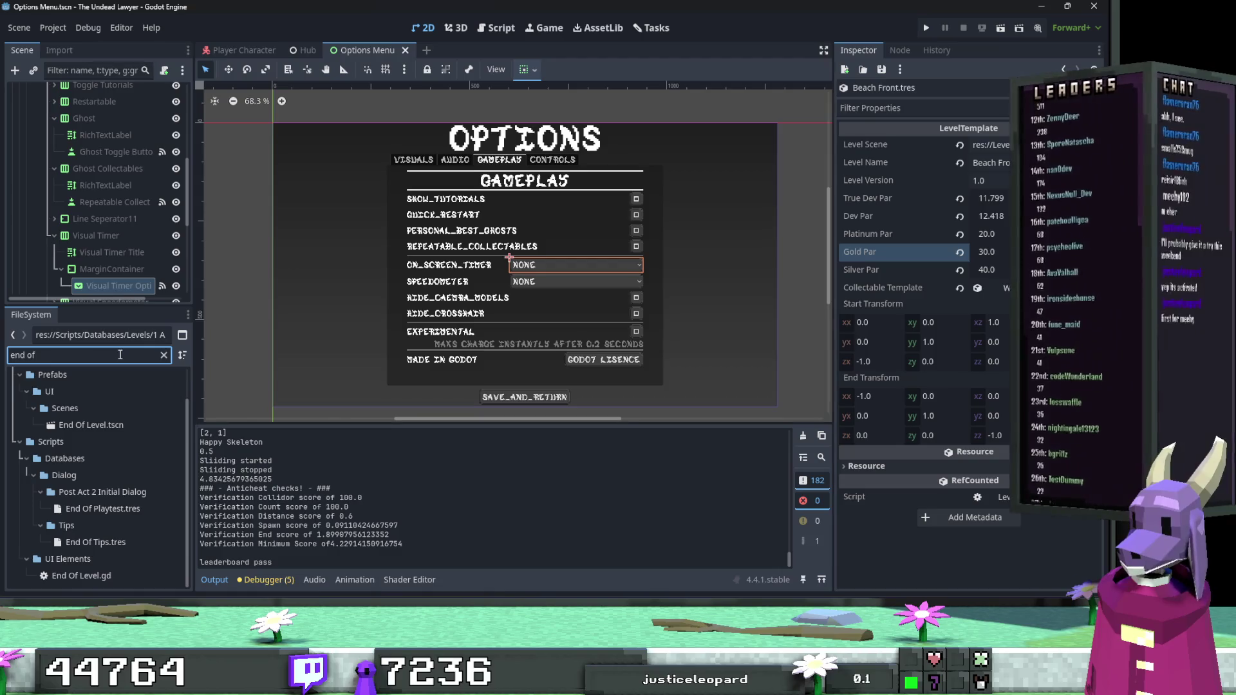
{"action": "double_click", "coordinate": [137, 421]}
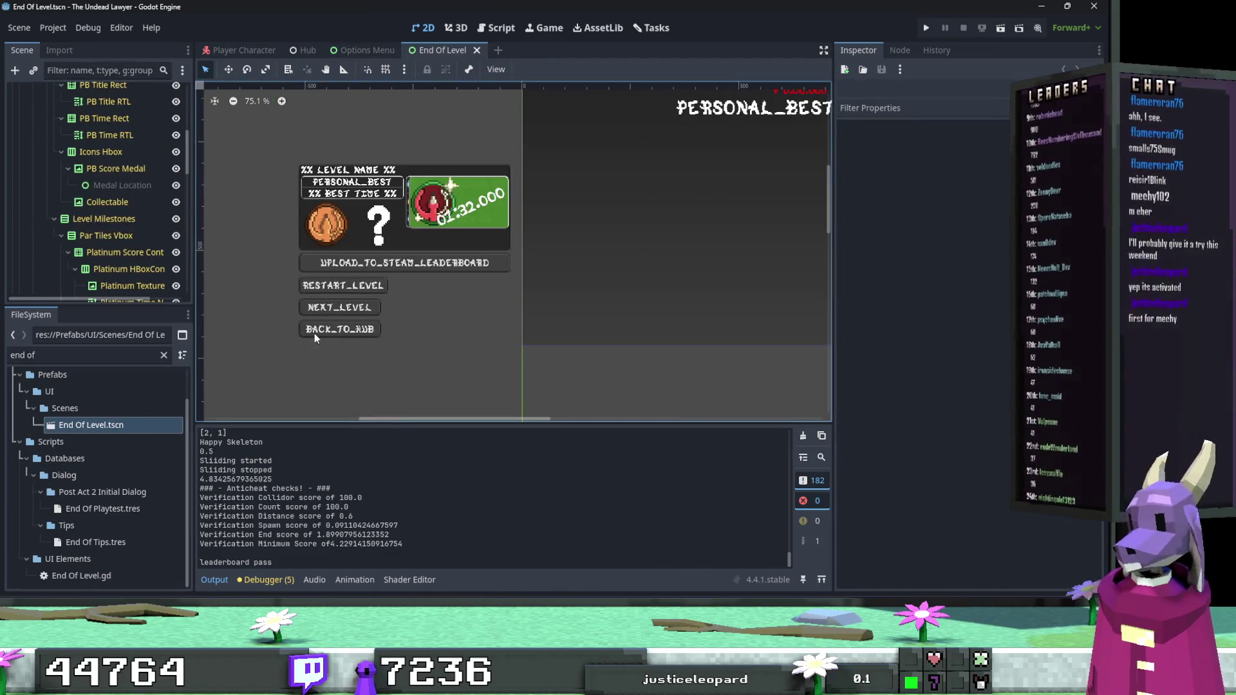
Select the BACK_TO_HUB button node, save the scene, and run the game.
{"action": "left_click", "coordinate": [314, 333]}
{"action": "left_click", "coordinate": [860, 183]}
{"action": "key", "text": "ctrl+s"}
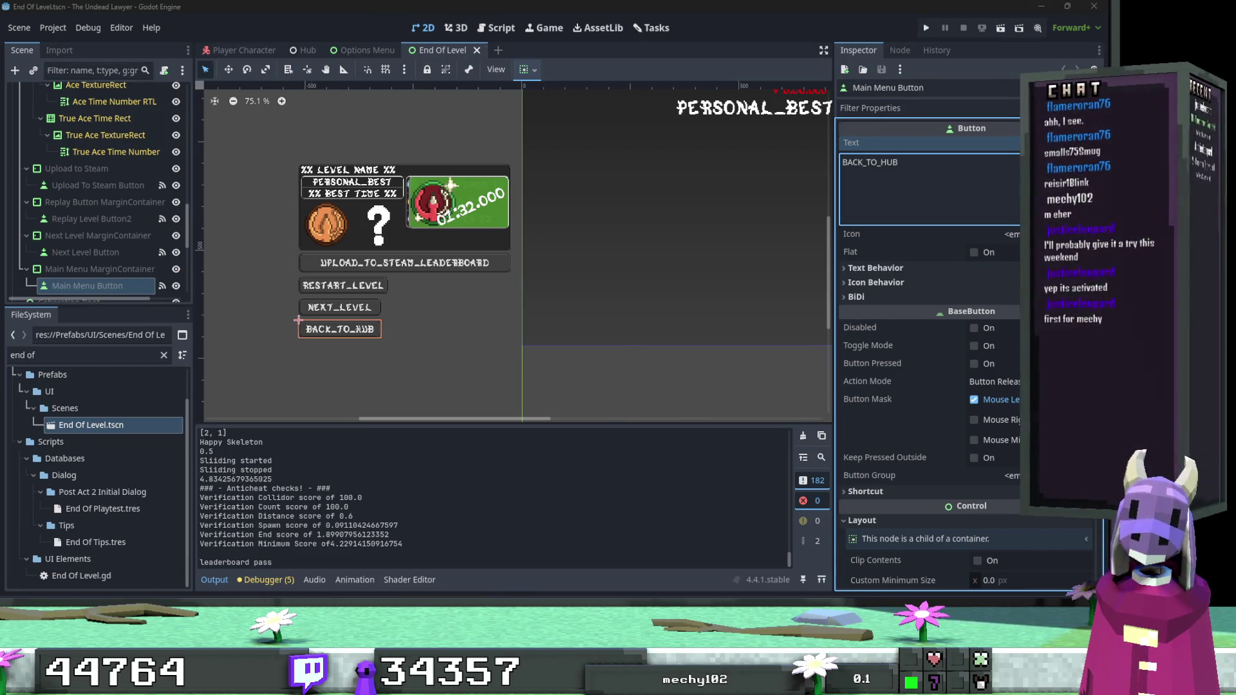
{"action": "left_click", "coordinate": [928, 20]}
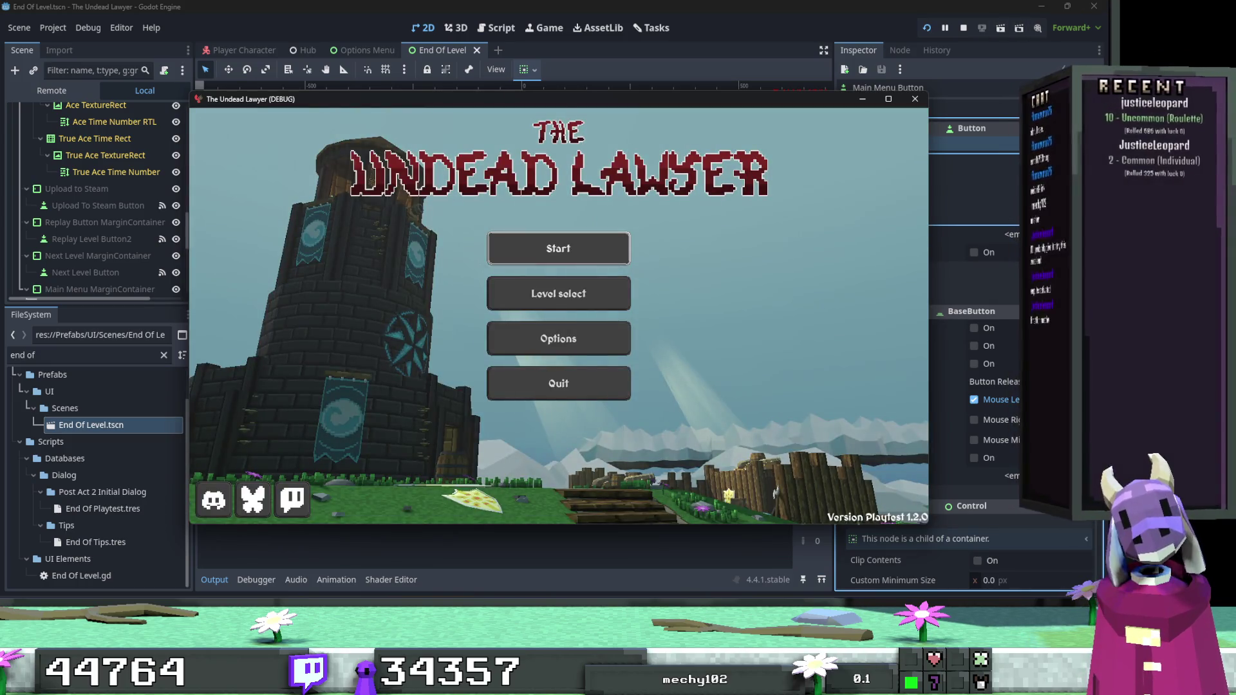
Maximize the game window, start the game, and walk to the wall map to open mission select.
{"action": "left_click", "coordinate": [889, 98]}
{"action": "key", "text": "Return"}
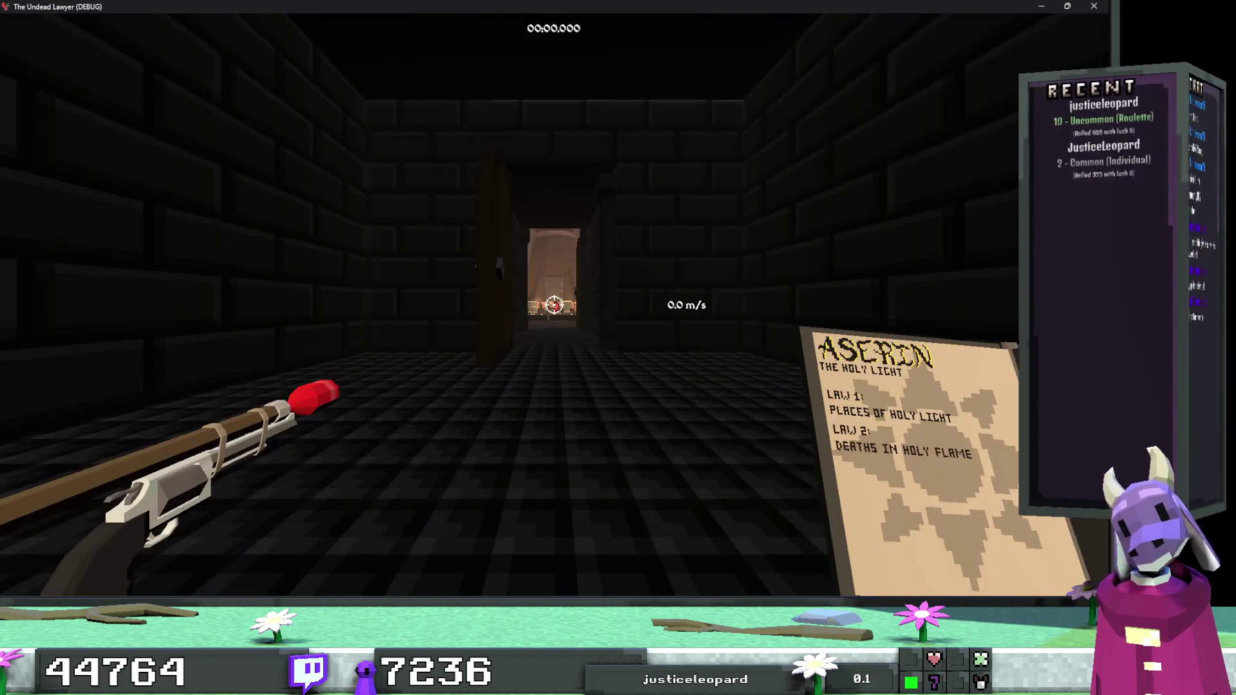
{"action": "key", "text": "w"}
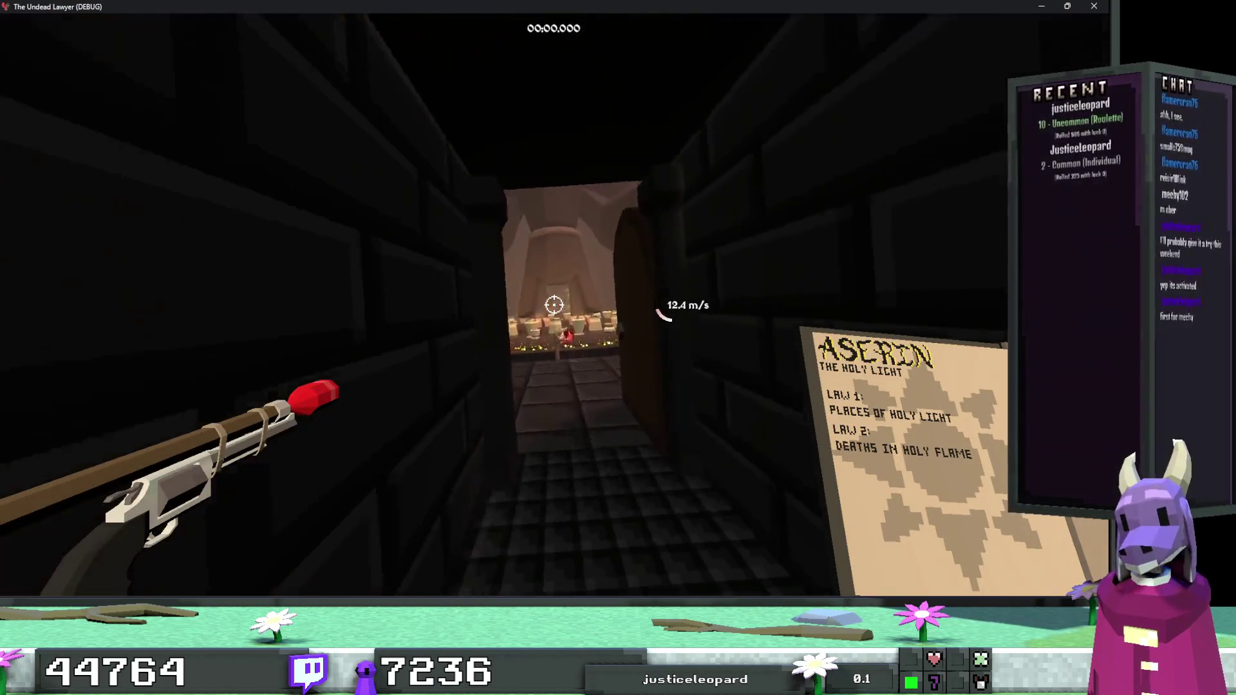
{"action": "key", "text": "w"}
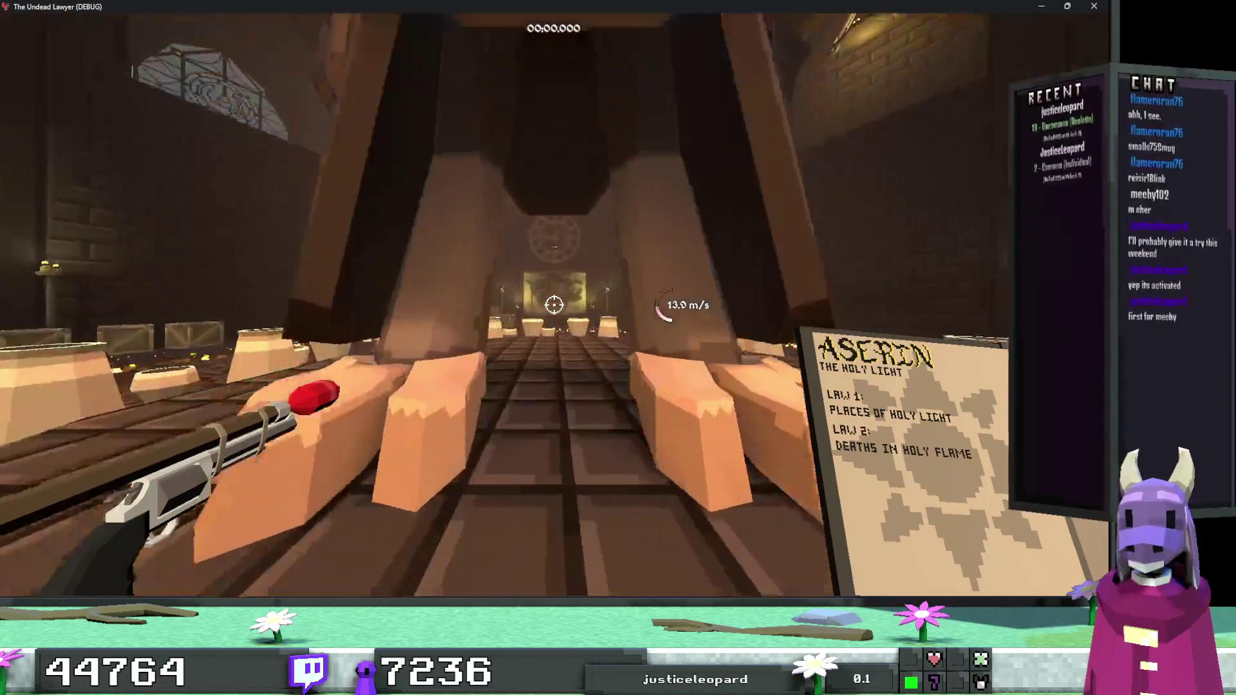
{"action": "key", "text": "w"}
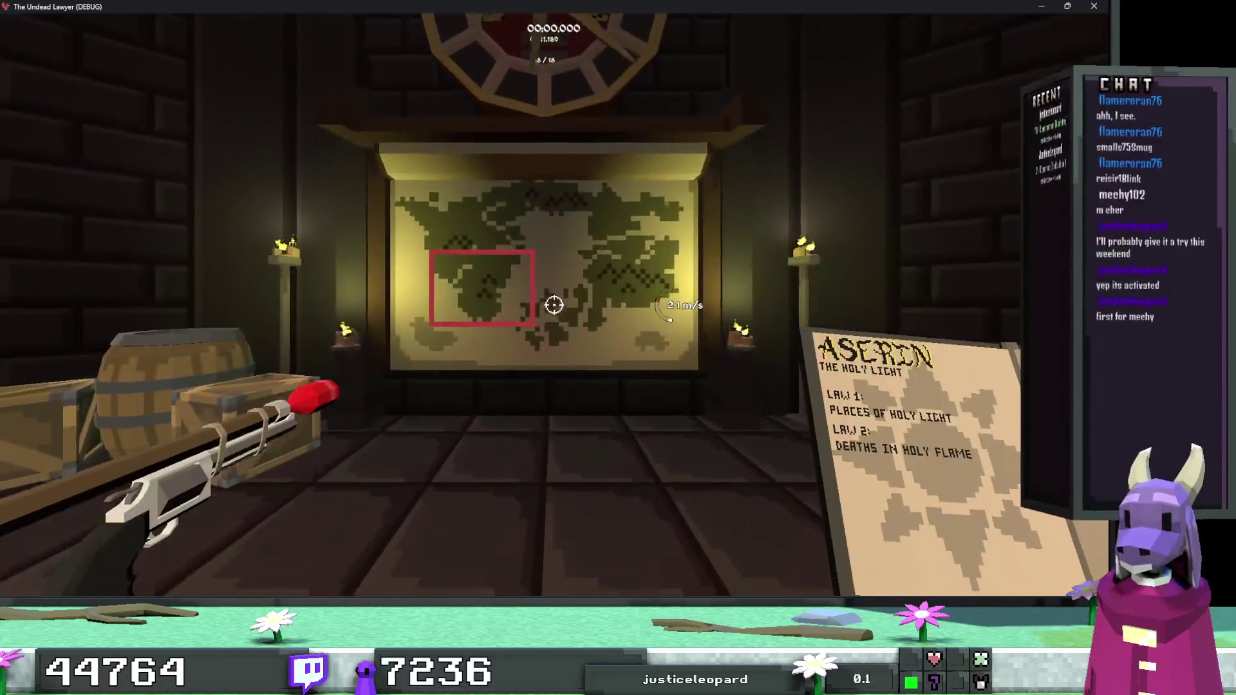
{"action": "key", "text": "e"}
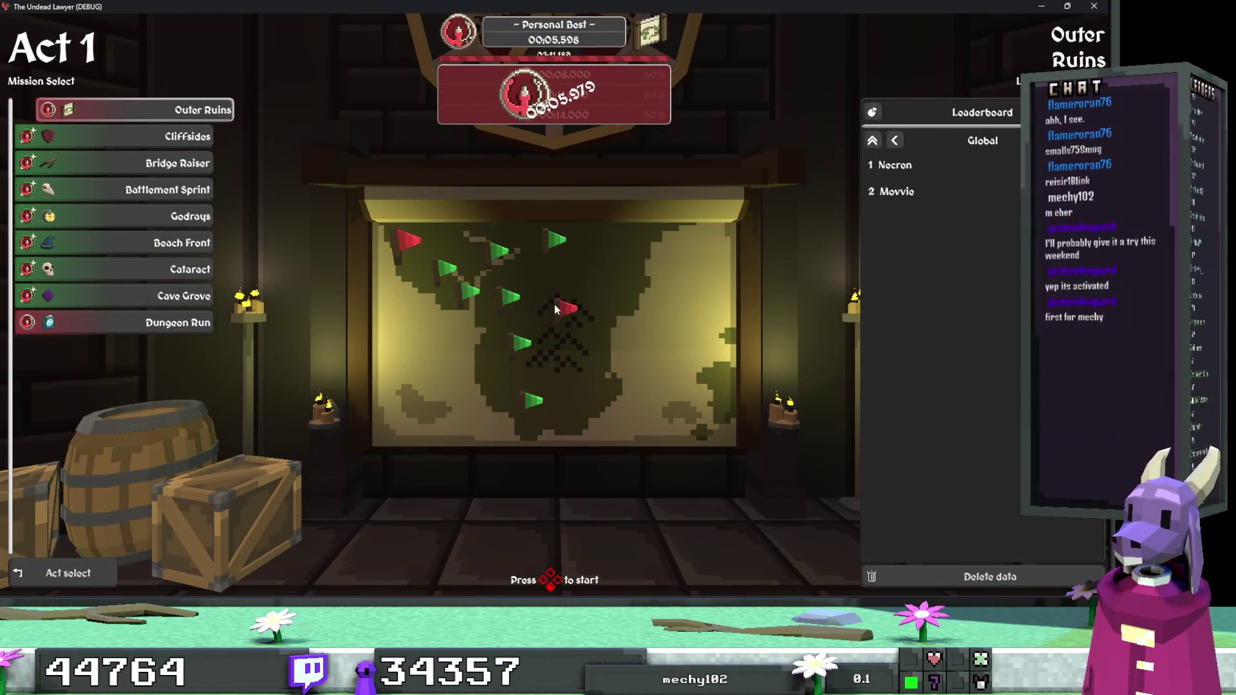
Browse Act 1 missions down to Dungeon Run, then switch to Act 2's mission list.
{"action": "key", "text": "s"}
{"action": "key", "text": "s"}
{"action": "key", "text": "s"}
{"action": "key", "text": "s"}
{"action": "key", "text": "s"}
{"action": "key", "text": "w"}
{"action": "key", "text": "s"}
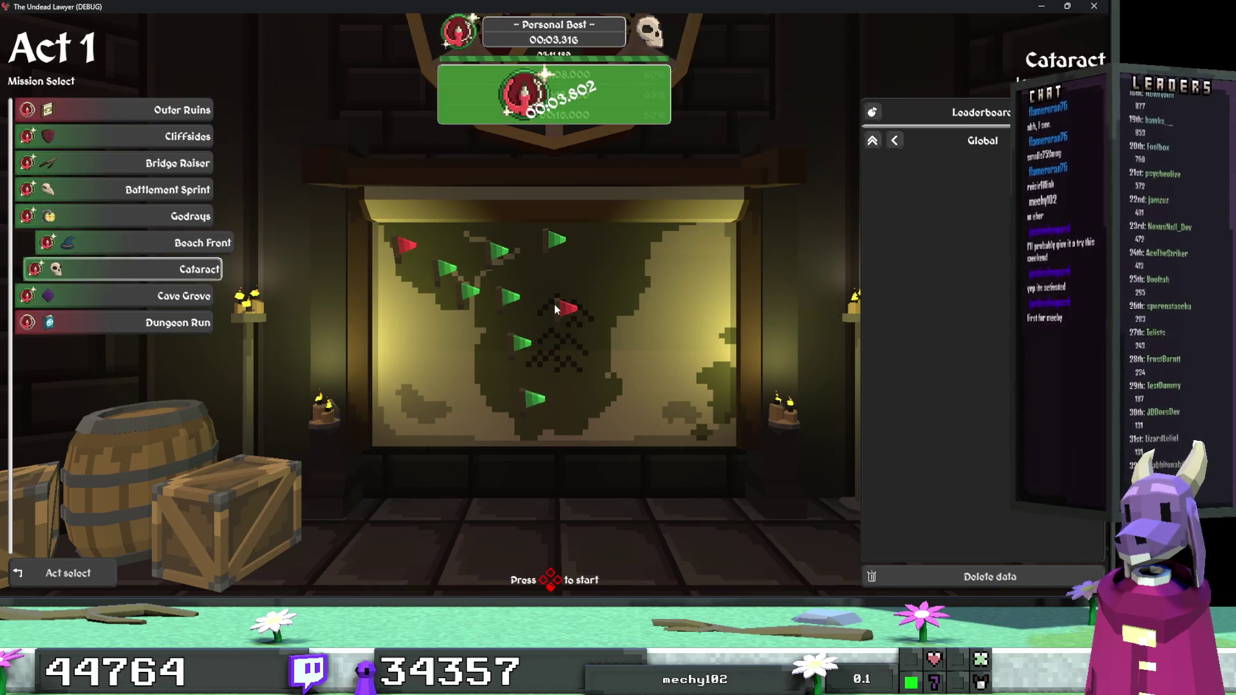
{"action": "key", "text": "s"}
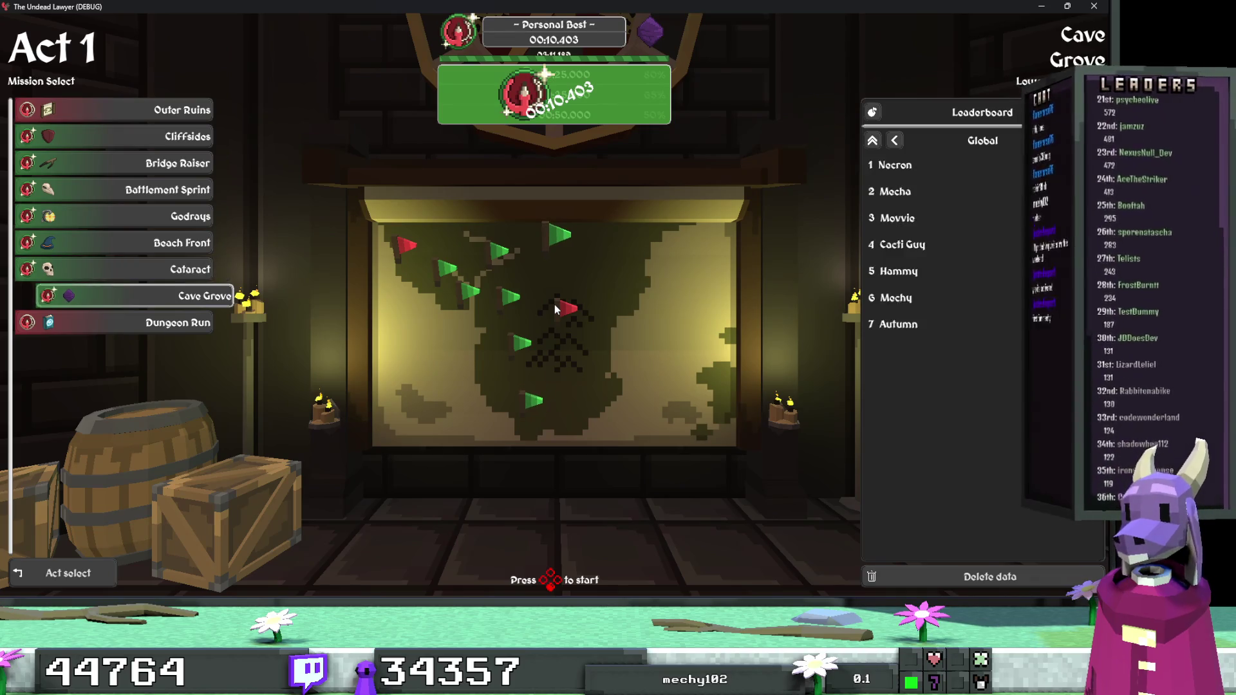
{"action": "key", "text": "s"}
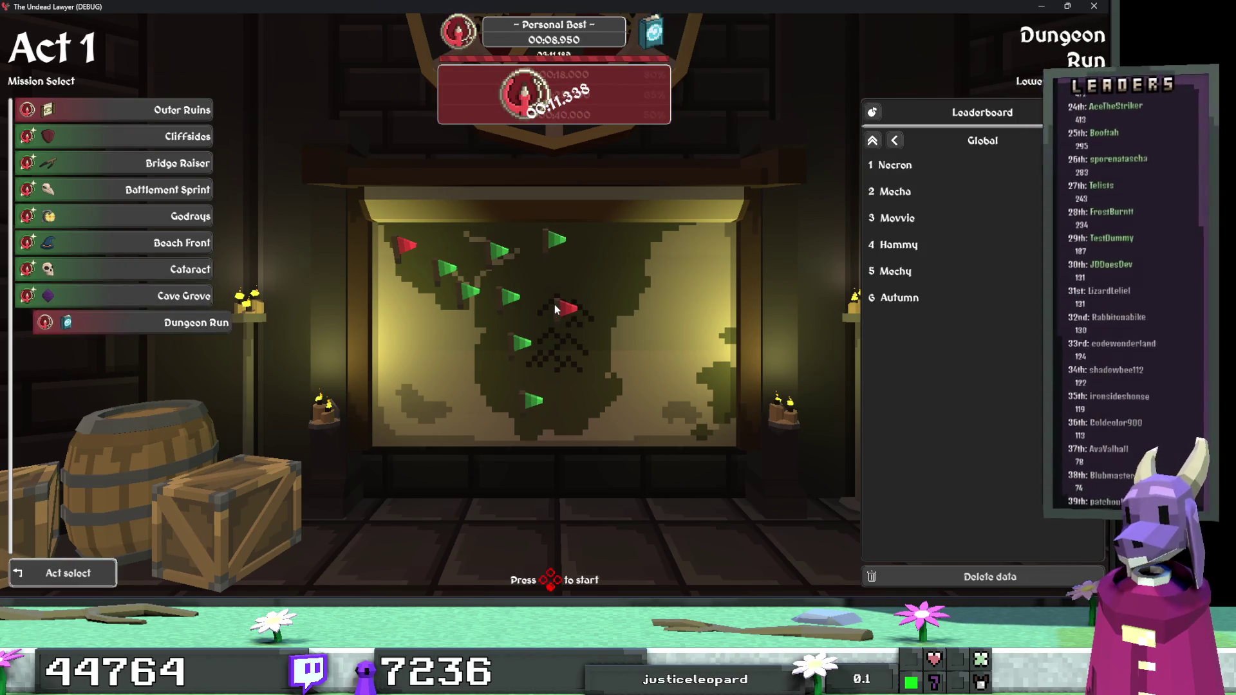
{"action": "key", "text": "Escape"}
{"action": "key", "text": "s"}
{"action": "key", "text": "space"}
Compare Defensive Pyre and Island Aftermath times in the Act 2 list.
{"action": "key", "text": "s"}
{"action": "key", "text": "w"}
{"action": "key", "text": "s"}
{"action": "key", "text": "w"}
{"action": "key", "text": "s"}
{"action": "key", "text": "w"}
{"action": "key", "text": "s"}
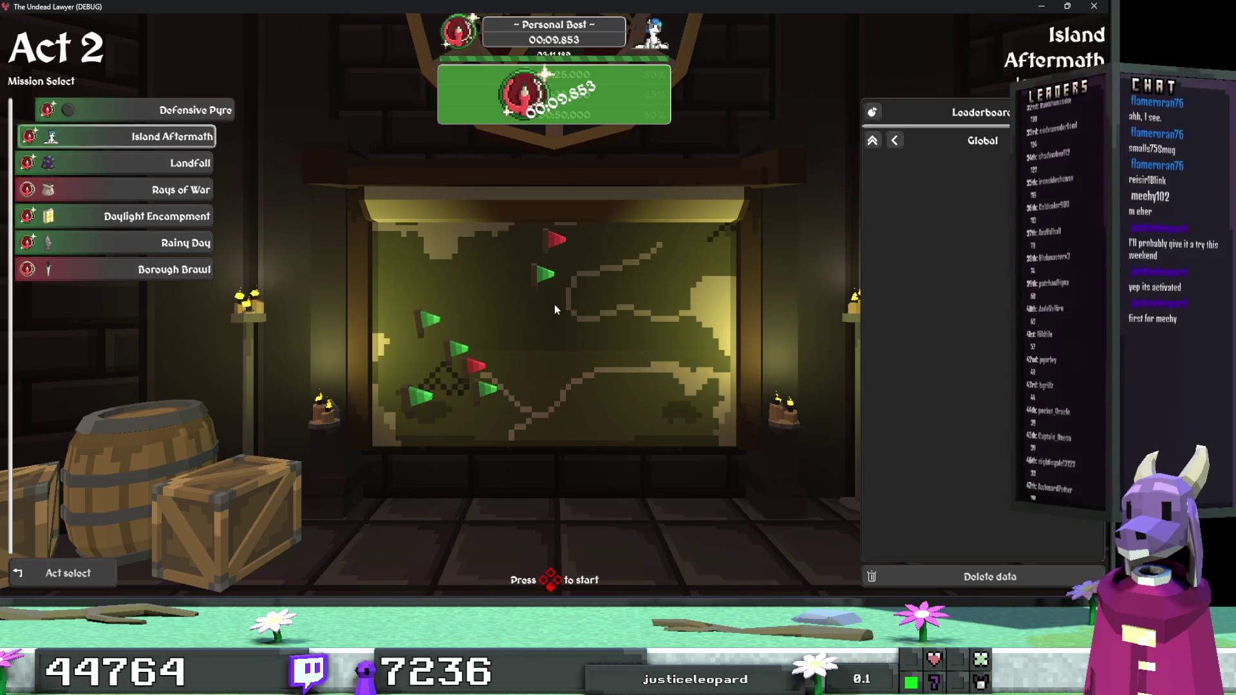
Move down the Act 2 list to Daylight Encampment and launch it.
{"action": "key", "text": "s"}
{"action": "key", "text": "s"}
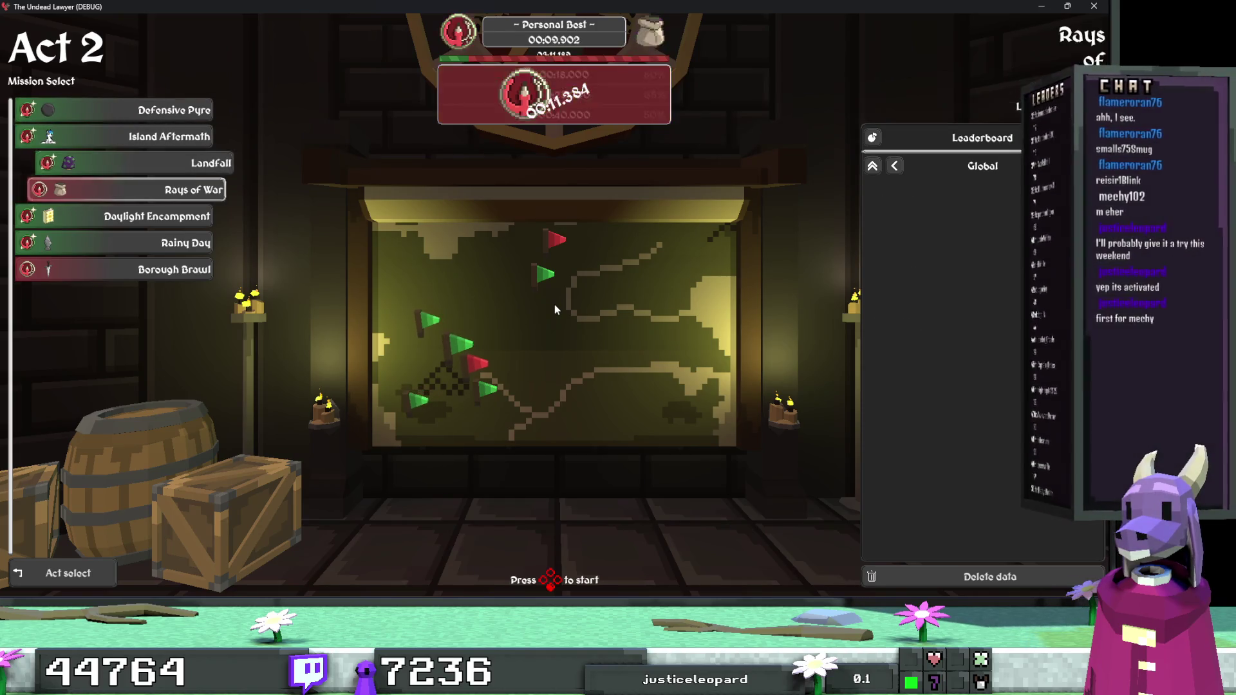
{"action": "key", "text": "s"}
{"action": "key", "text": "s"}
{"action": "key", "text": "s"}
{"action": "key", "text": "w"}
{"action": "key", "text": "s"}
{"action": "key", "text": "w"}
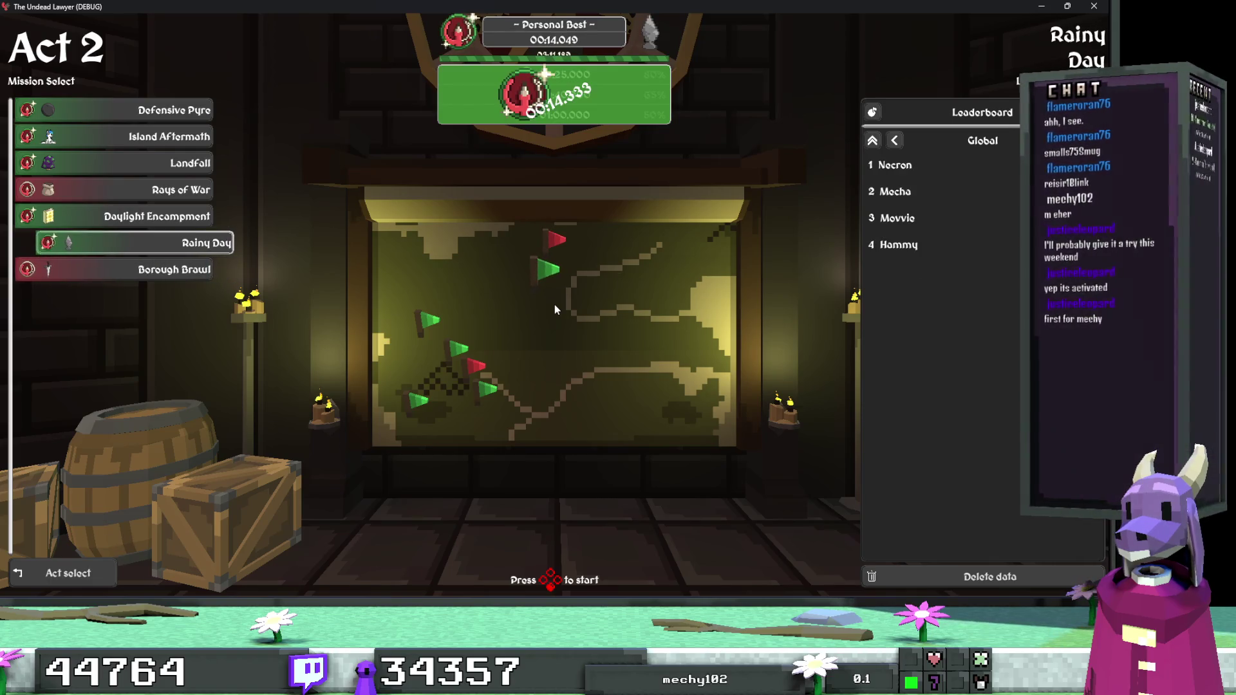
{"action": "key", "text": "w"}
{"action": "key", "text": "w"}
{"action": "key", "text": "s"}
{"action": "key", "text": "space"}
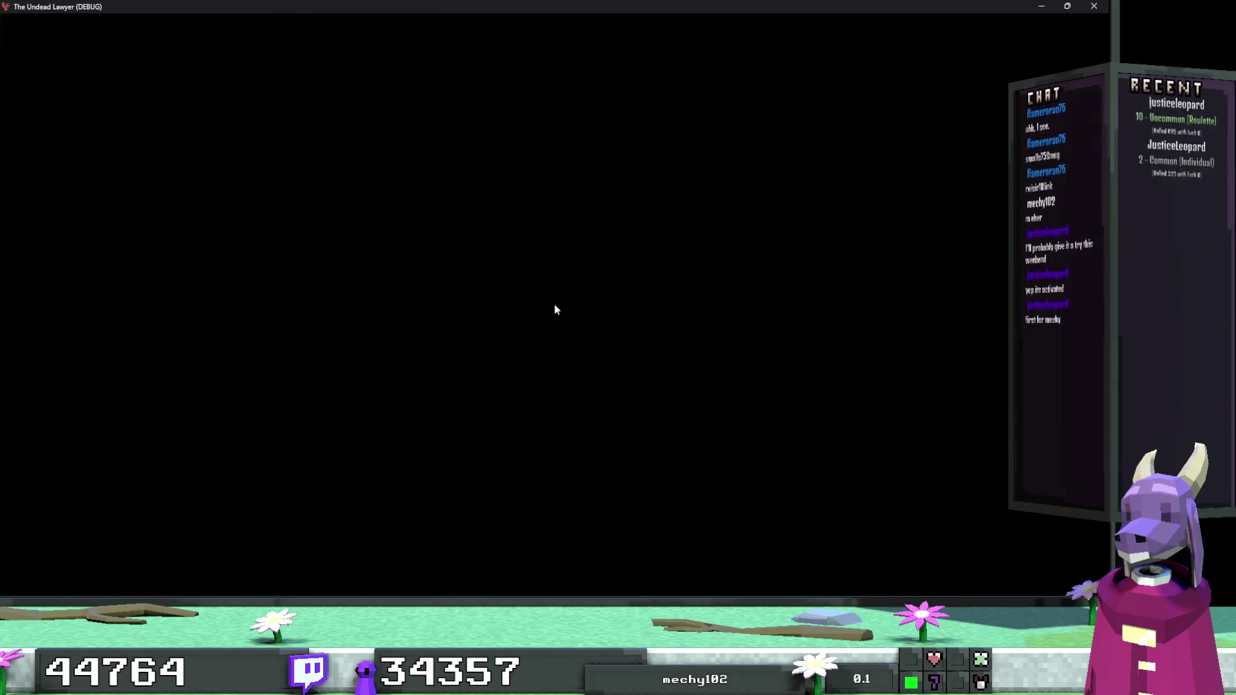
Enter Daylight Encampment, then restart it twice from the pause menu to reset the timer.
{"action": "key", "text": "w"}
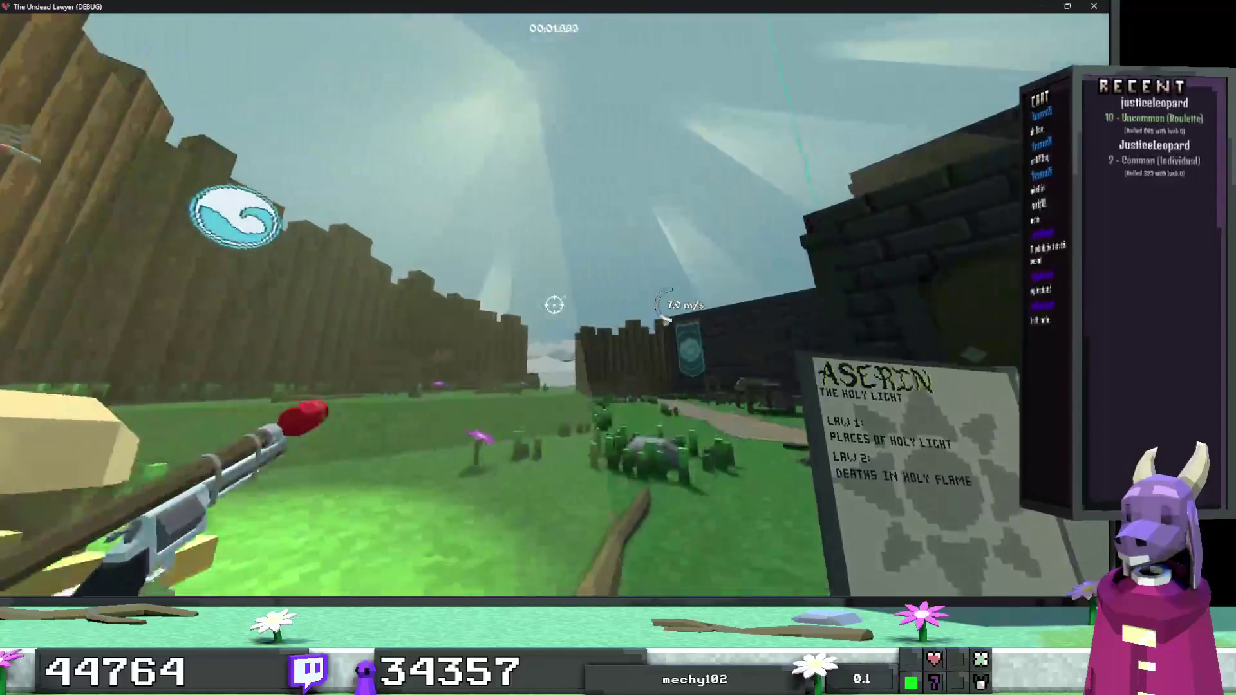
{"action": "key", "text": "Escape"}
{"action": "left_click", "coordinate": [554, 279]}
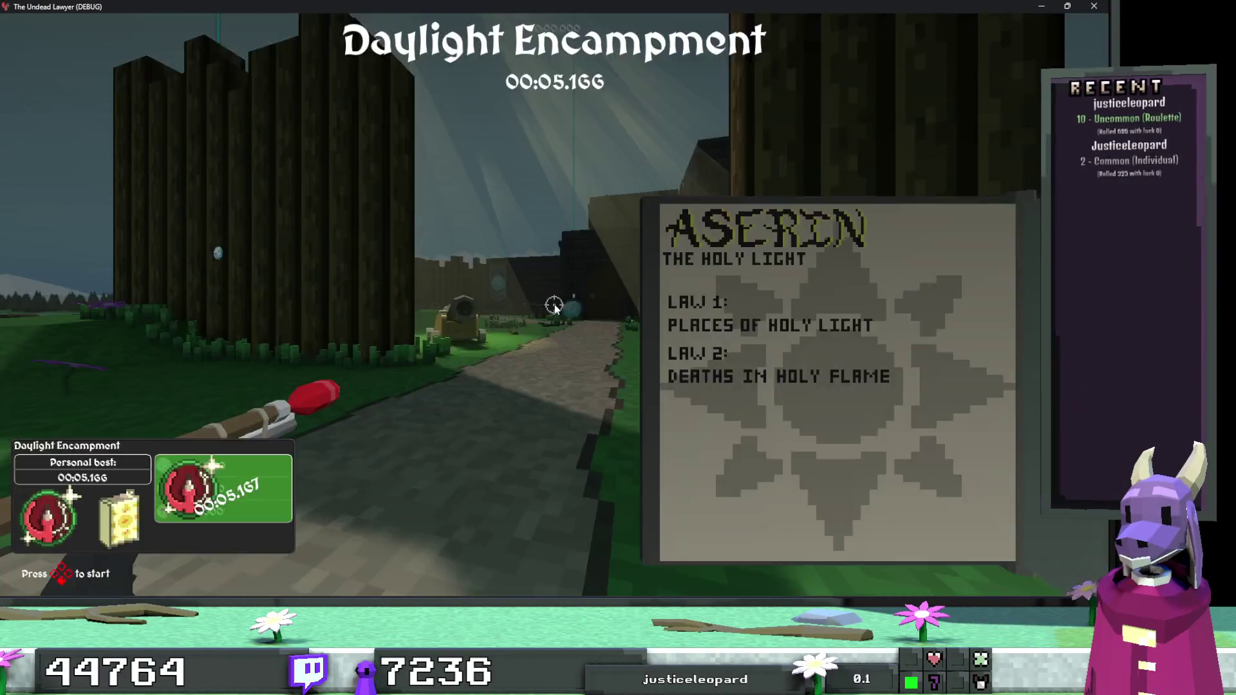
{"action": "key", "text": "w"}
{"action": "key", "text": "Escape"}
{"action": "left_click", "coordinate": [554, 304]}
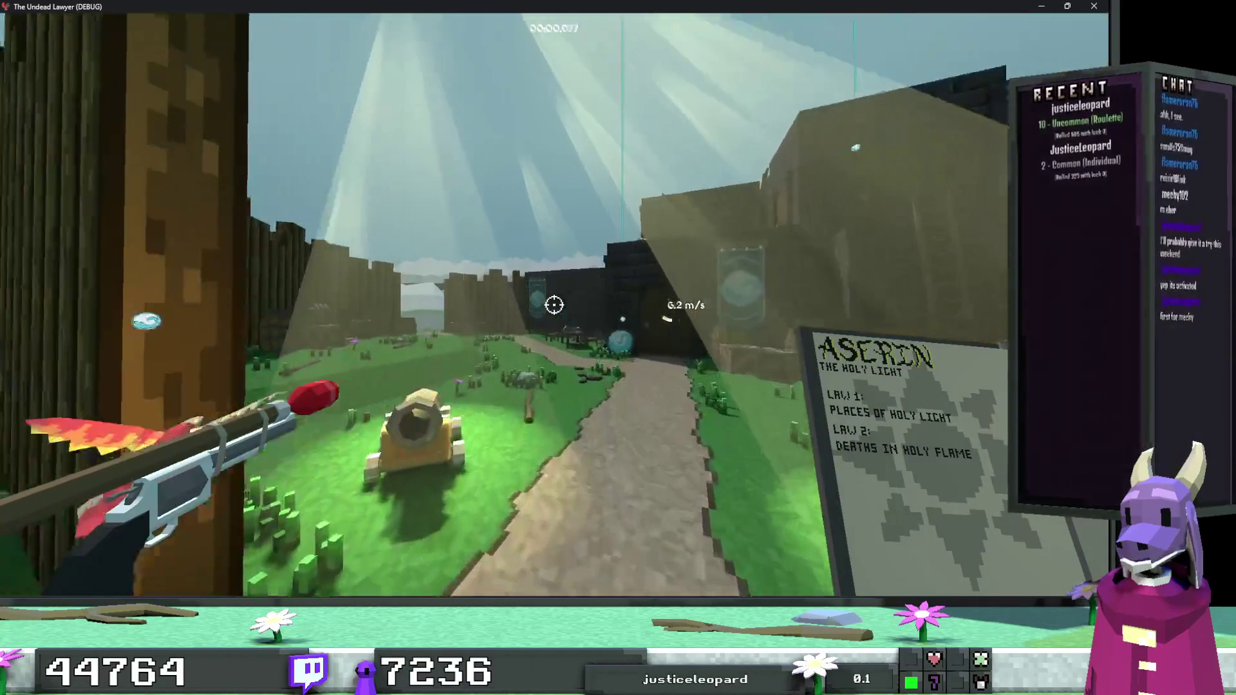
Grapple over the wall, fight the skeletons, reach the exit at 00:16.483, and close the game.
{"action": "left_click", "coordinate": [554, 304]}
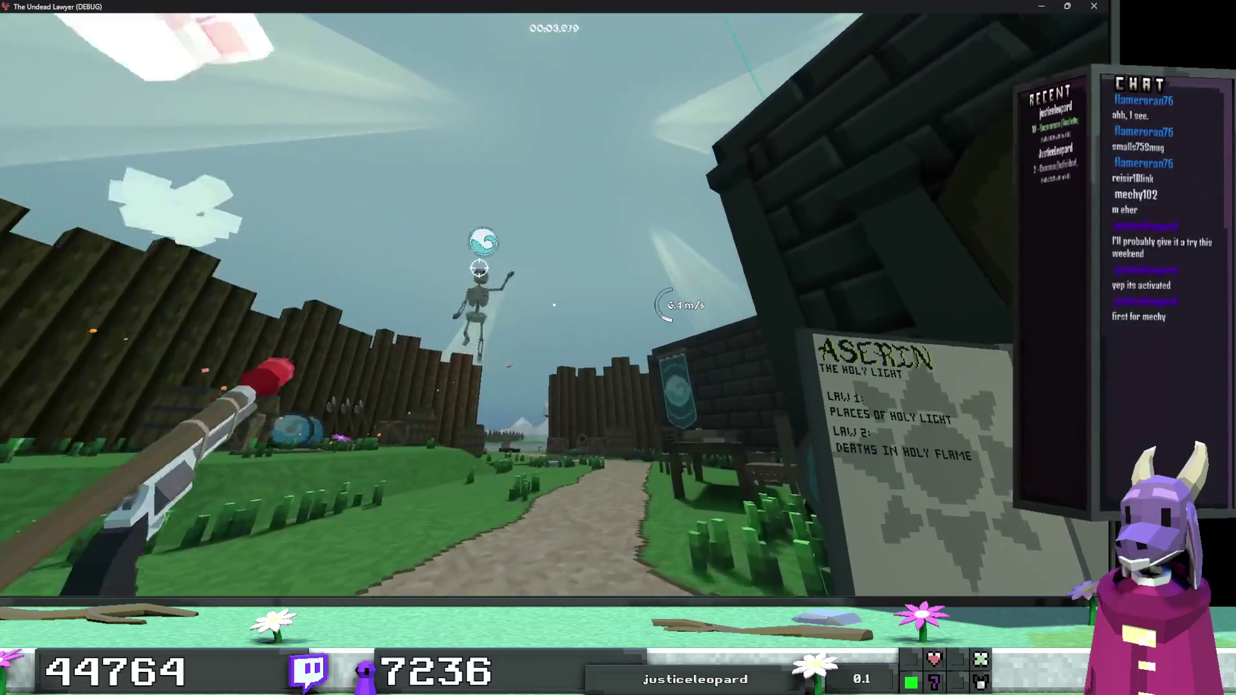
{"action": "left_click", "coordinate": [555, 304]}
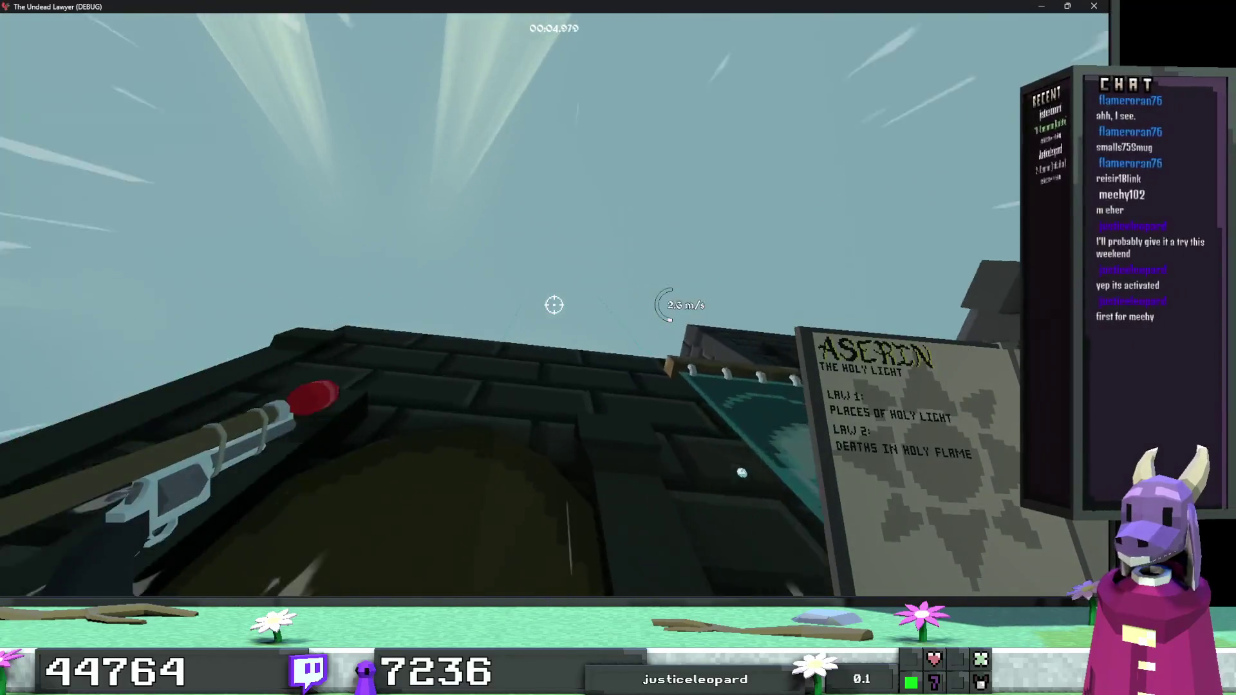
{"action": "left_click", "coordinate": [554, 304]}
{"action": "left_click", "coordinate": [554, 303]}
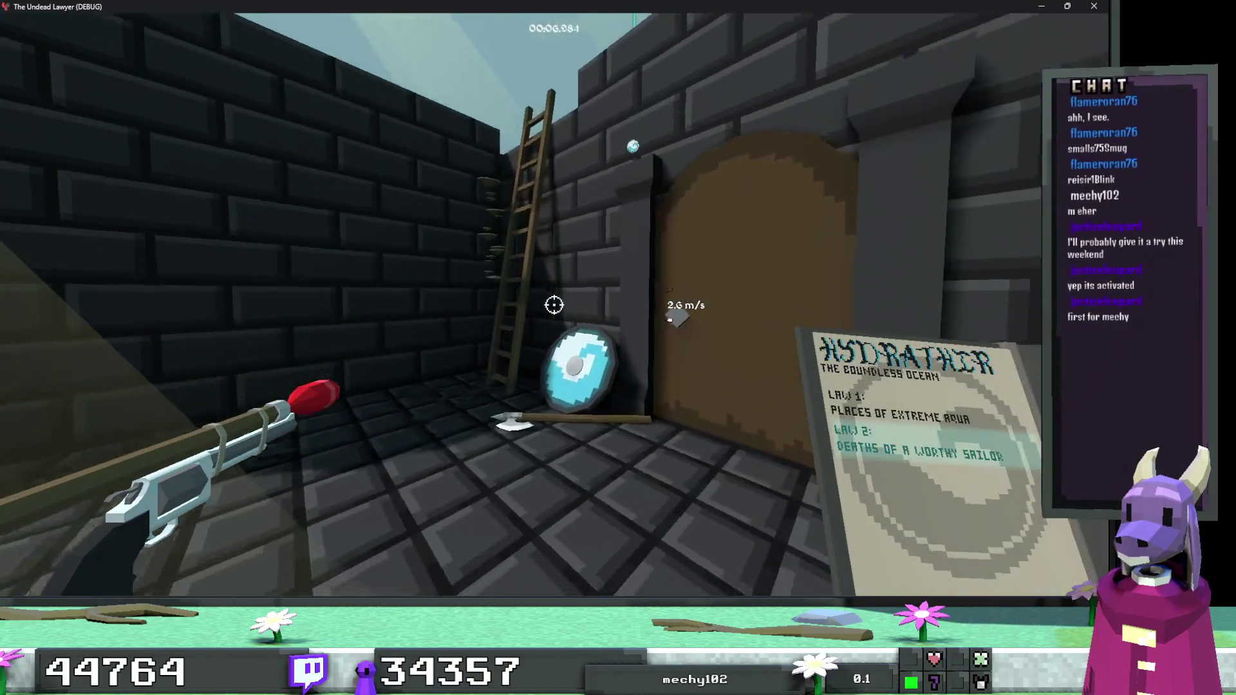
{"action": "key", "text": "w"}
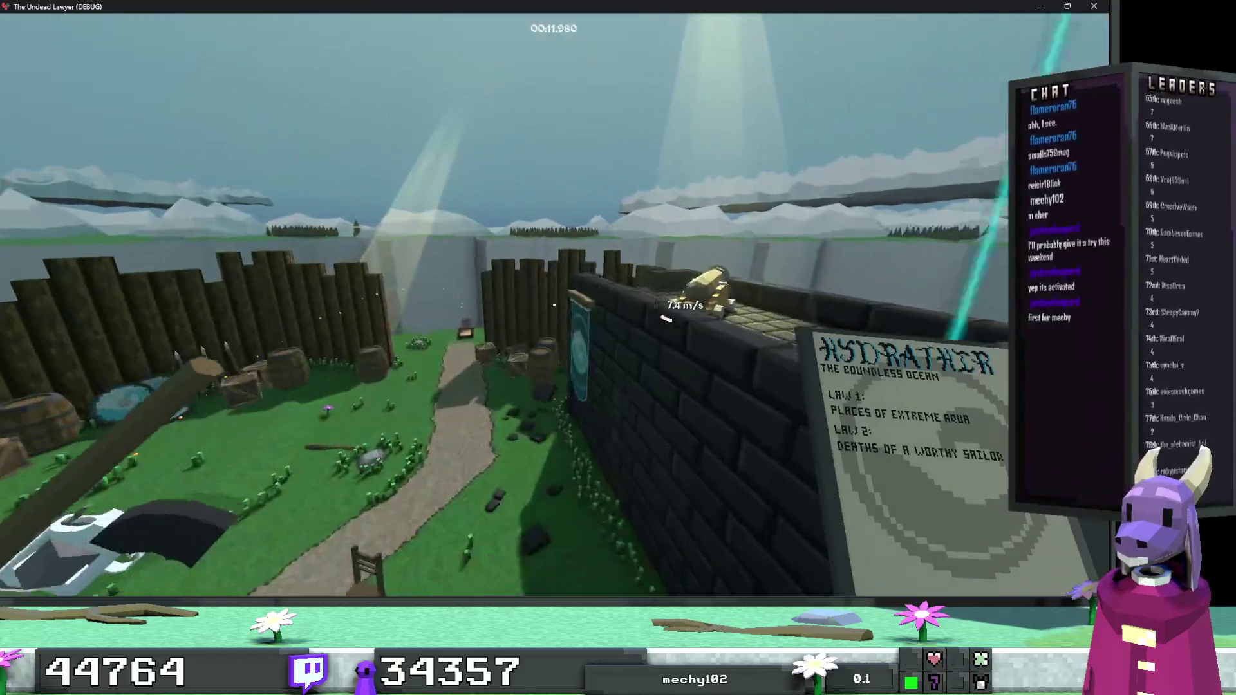
{"action": "left_click", "coordinate": [555, 304]}
{"action": "left_click", "coordinate": [555, 303]}
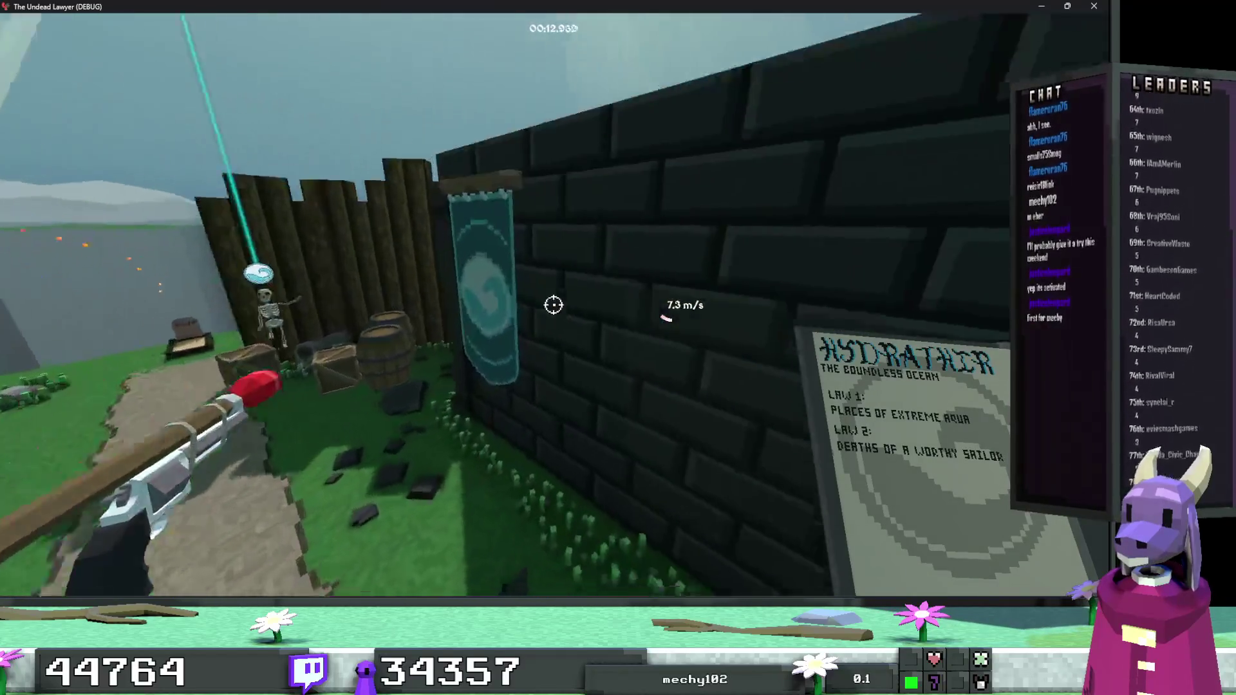
{"action": "key", "text": "w"}
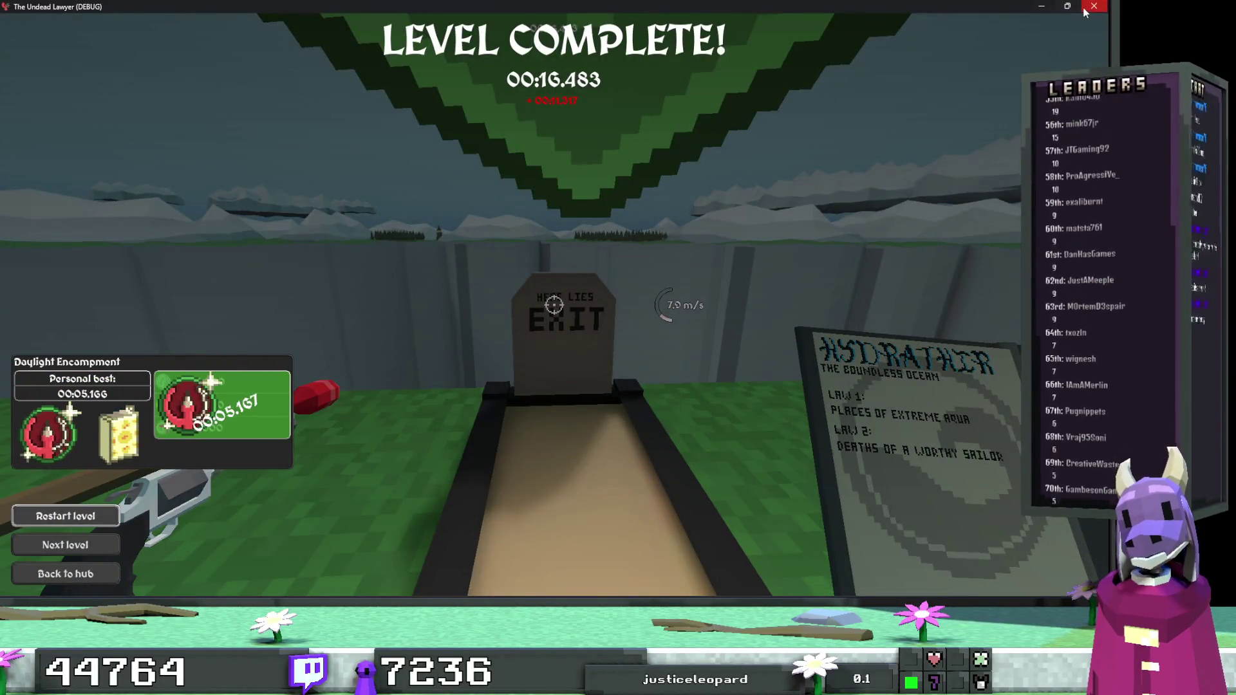
{"action": "key", "text": "F8"}
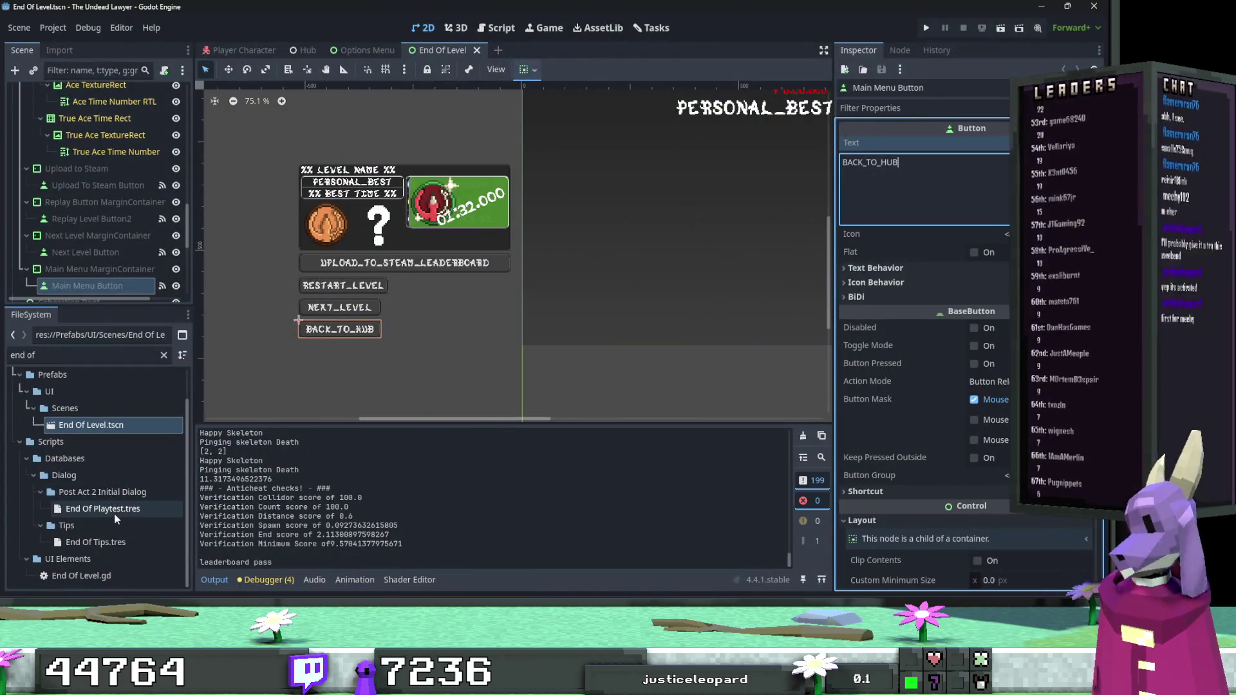
Filter the FileSystem by 'daylight enc', open Daylight Encampment.tres, and select its Silver Par field.
{"action": "left_click", "coordinate": [92, 358]}
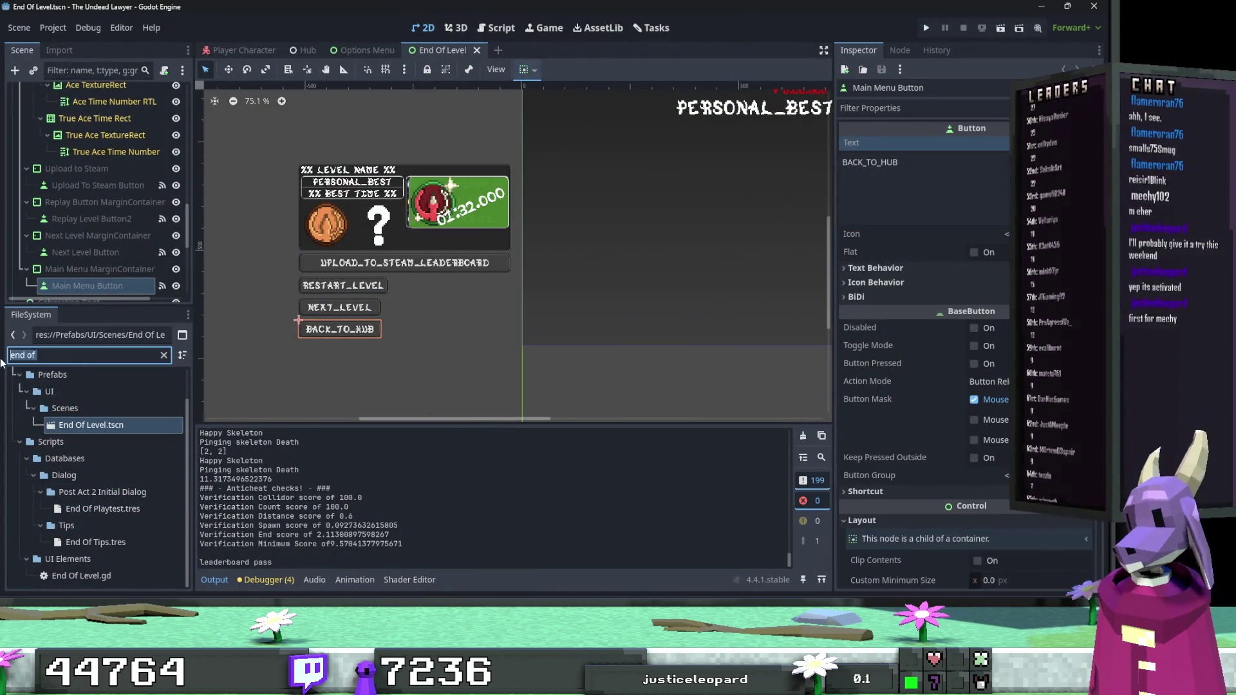
{"action": "key", "text": "ctrl+a"}
{"action": "key", "text": "BackSpace"}
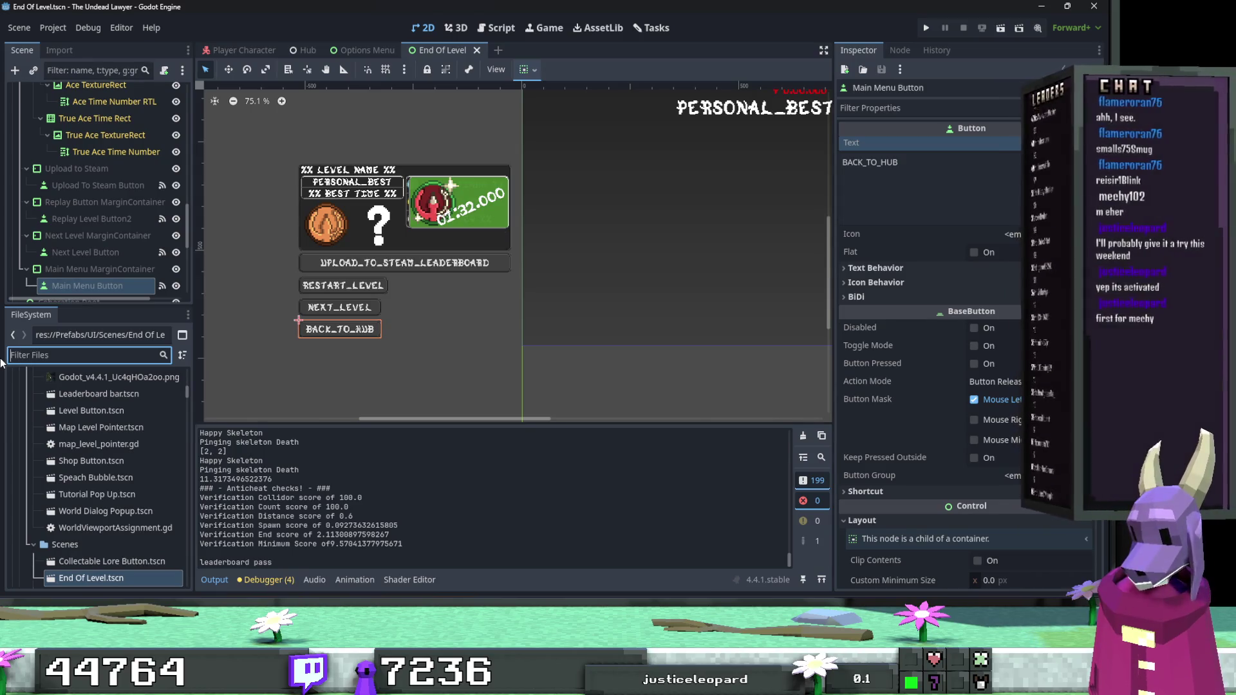
{"action": "type", "text": "daylg"}
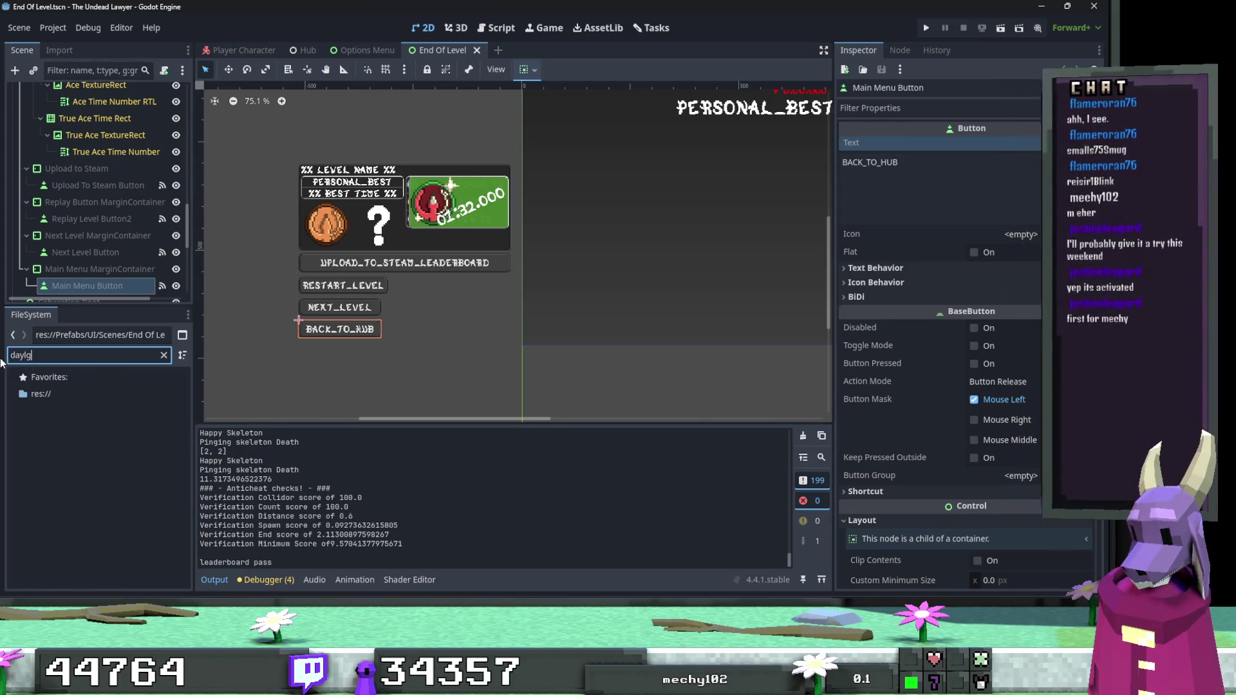
{"action": "key", "text": "BackSpace"}
{"action": "type", "text": "ight enc"}
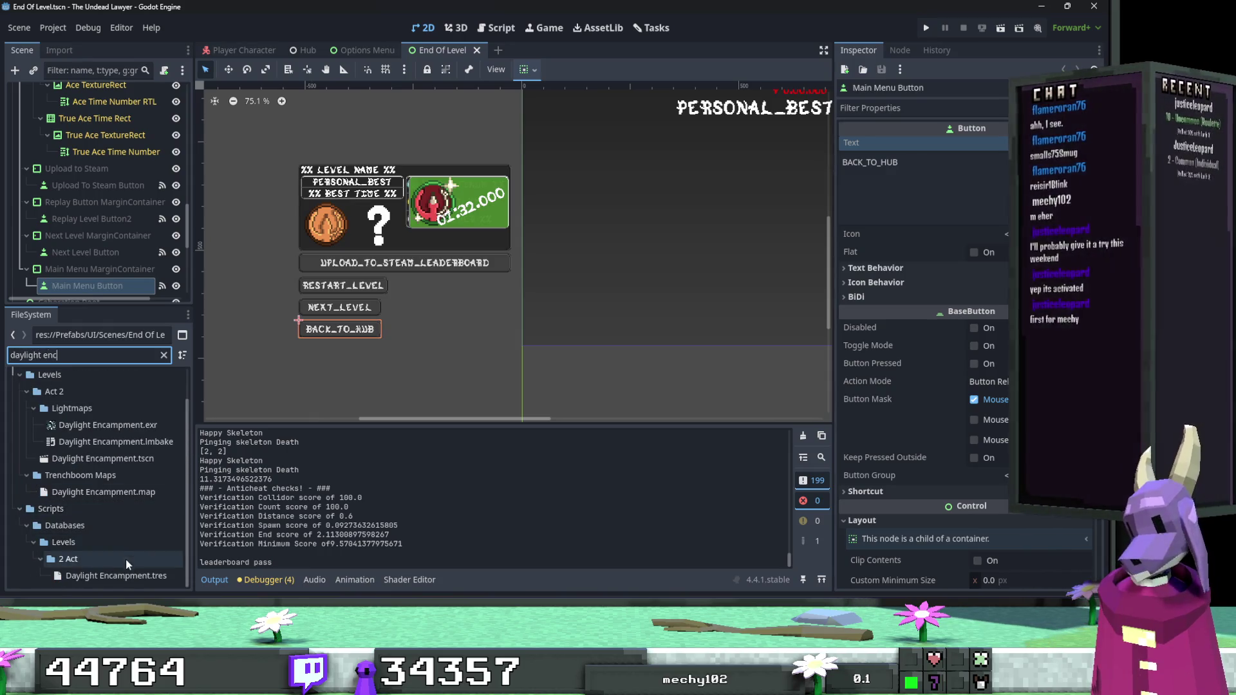
{"action": "double_click", "coordinate": [116, 576]}
{"action": "left_click", "coordinate": [991, 270]}
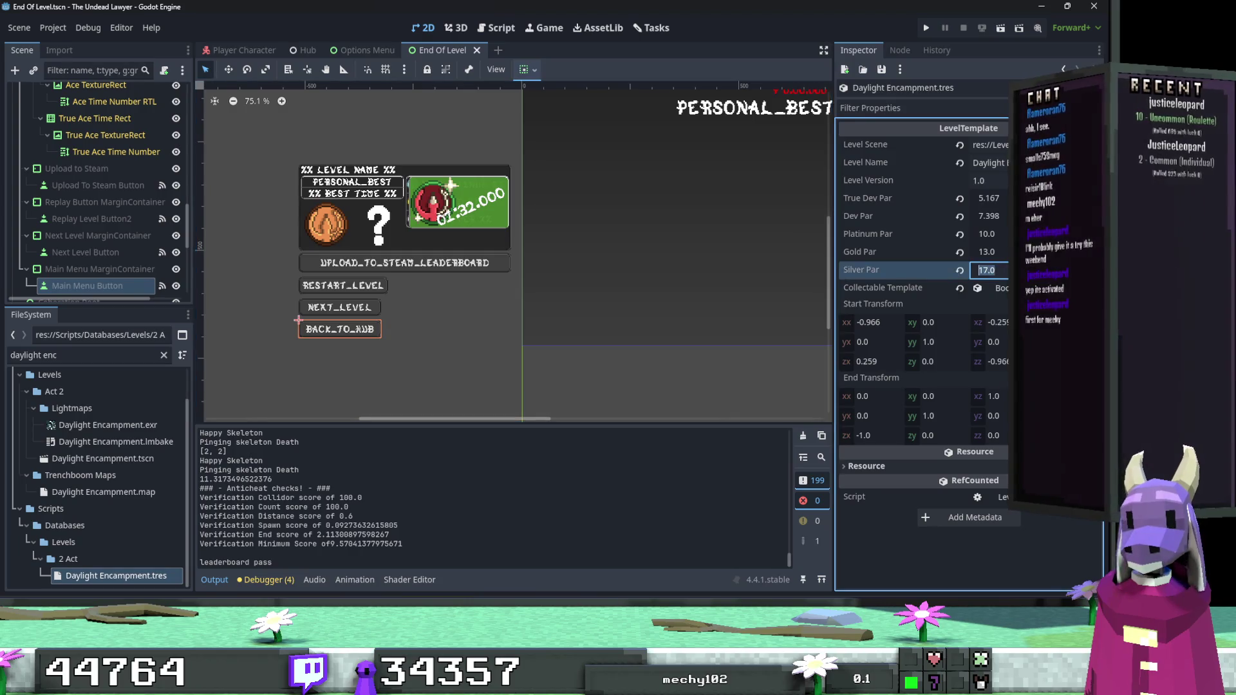
Enter Silver Par 25 and Gold Par 15, then save the resource.
{"action": "type", "text": "25"}
{"action": "key", "text": "shift+Tab"}
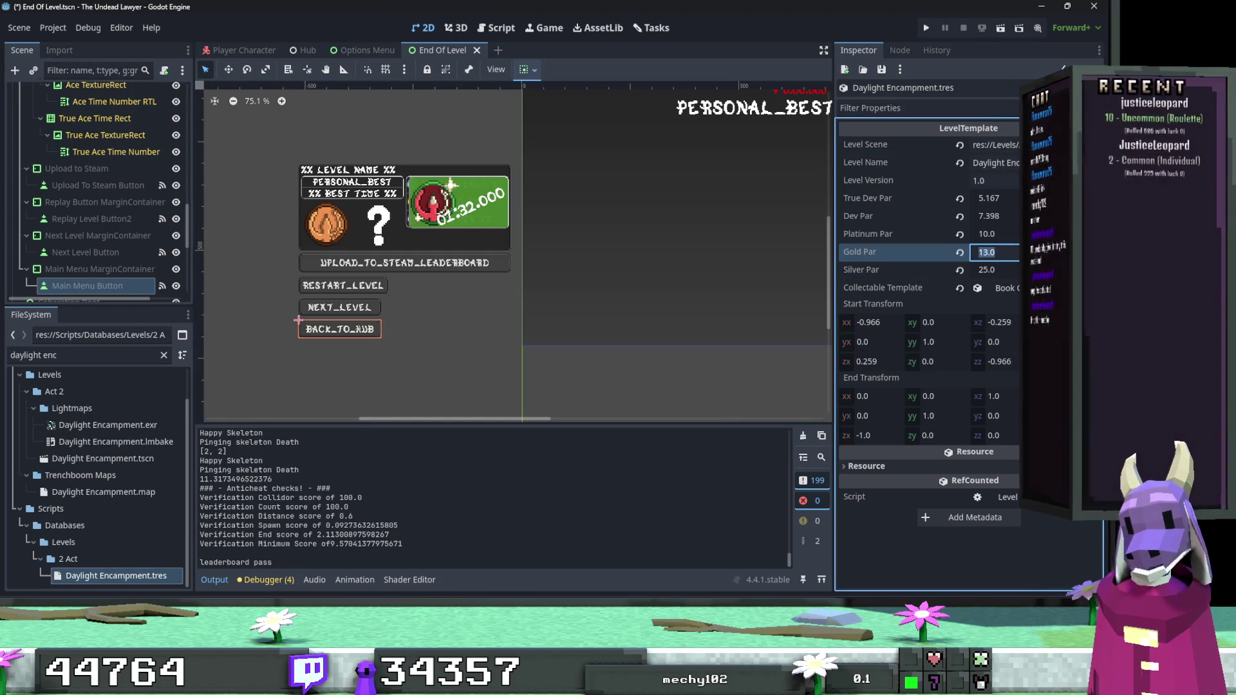
{"action": "type", "text": "15"}
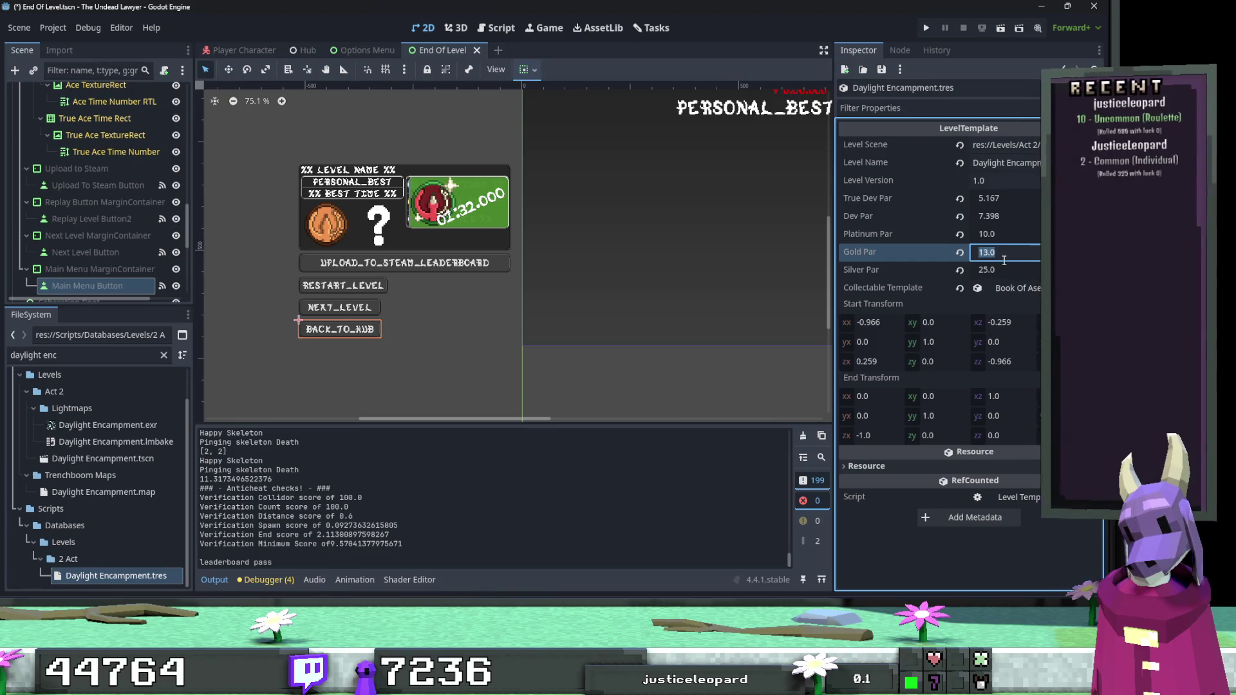
{"action": "key", "text": "Return"}
{"action": "key", "text": "ctrl+s"}
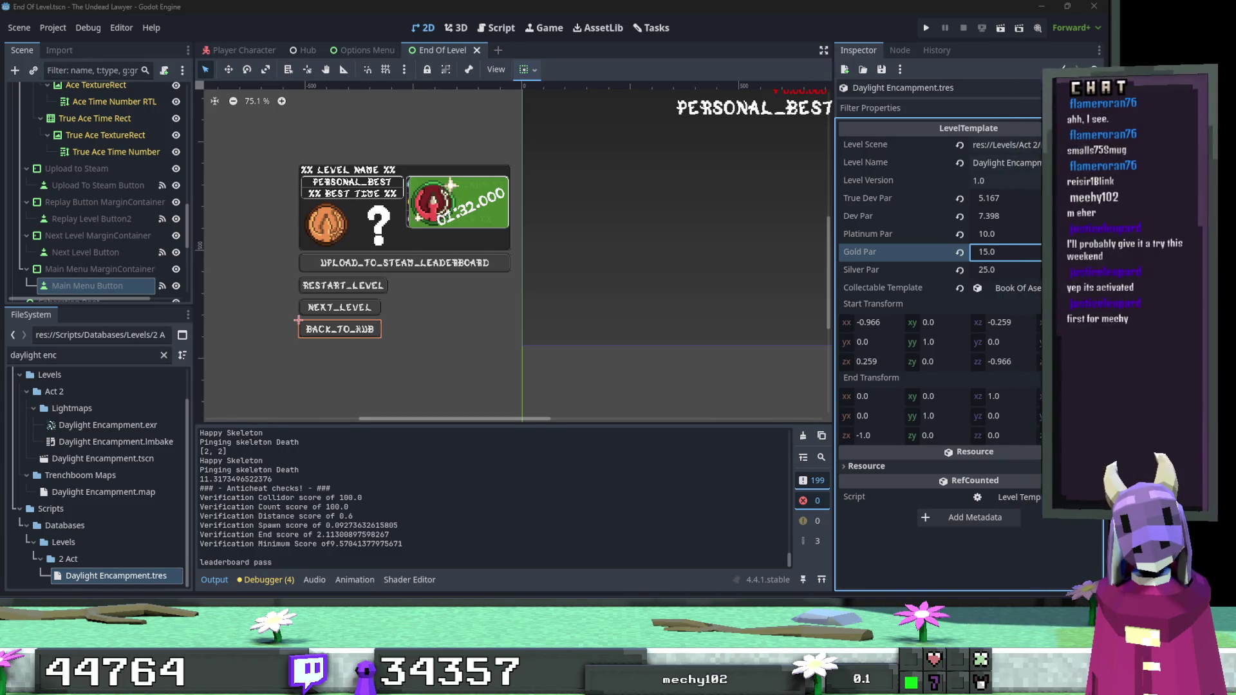
Zoom out and pan the 2D viewport to show the full layout with the LEVEL_COMPLETE header.
{"action": "scroll", "coordinate": [722, 334], "scroll_direction": "down", "scroll_amount": 4}
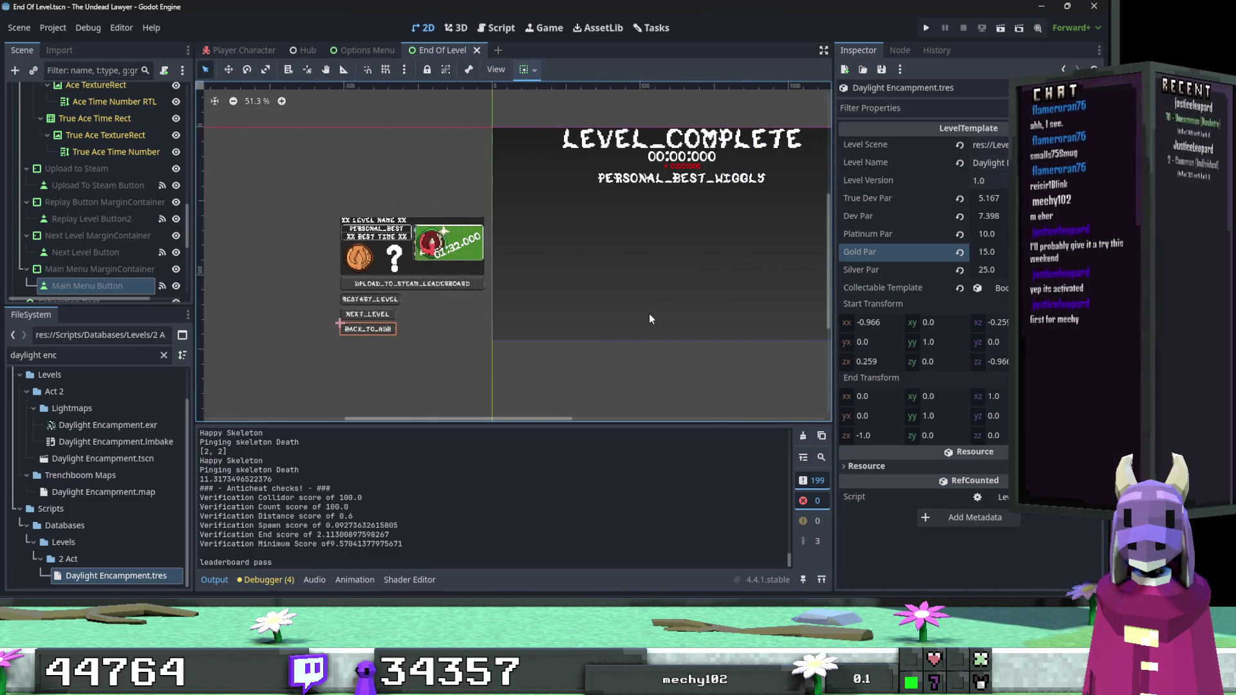
{"action": "left_click_drag", "start_coordinate": [649, 314], "coordinate": [664, 331]}
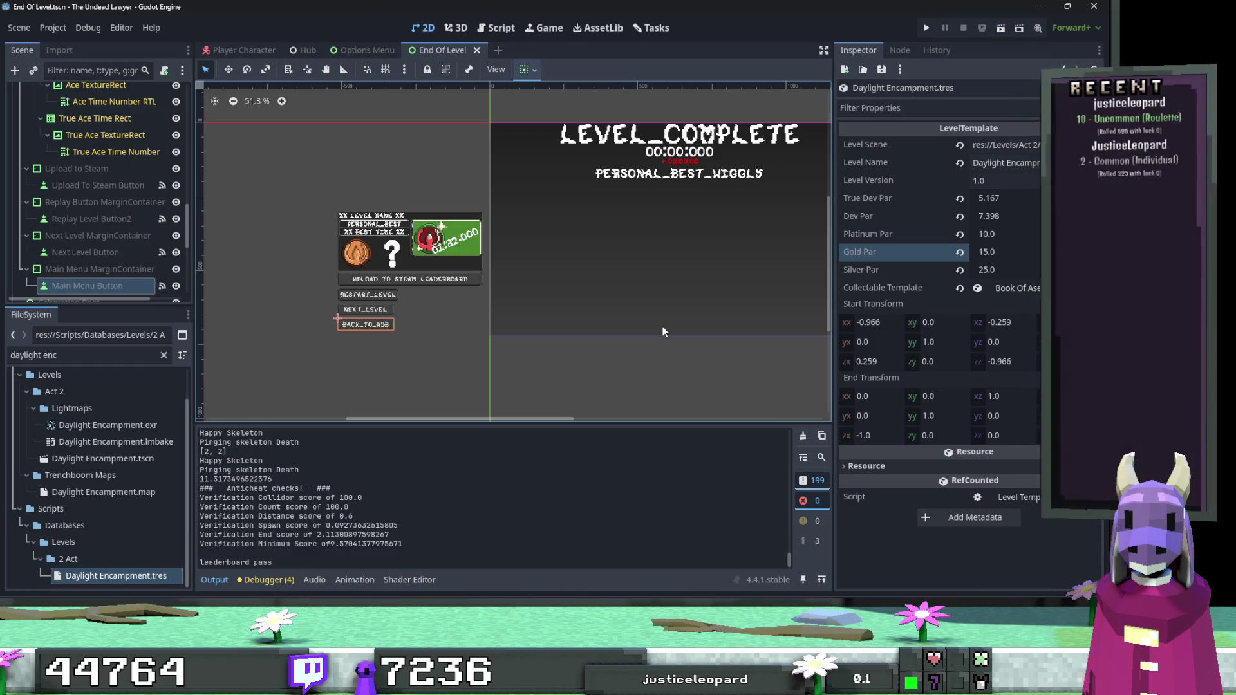
{"action": "left_click_drag", "start_coordinate": [659, 326], "coordinate": [636, 336]}
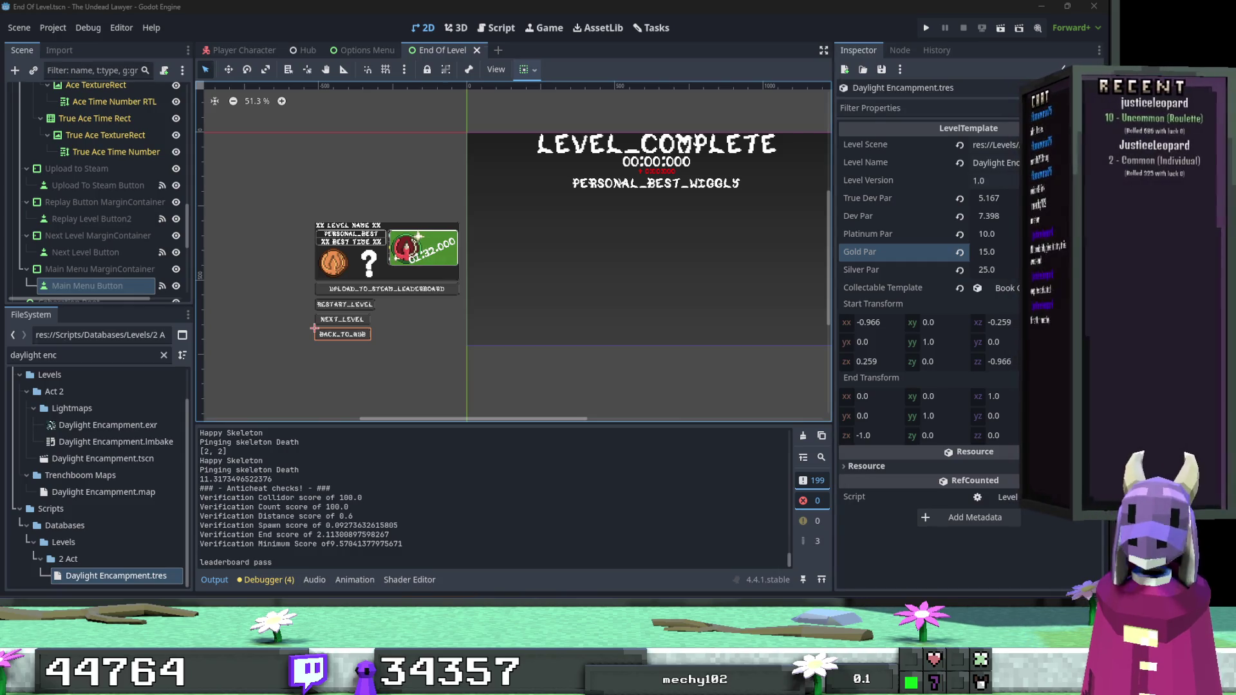
{"action": "scroll", "coordinate": [736, 269], "scroll_direction": "right", "scroll_amount": 5}
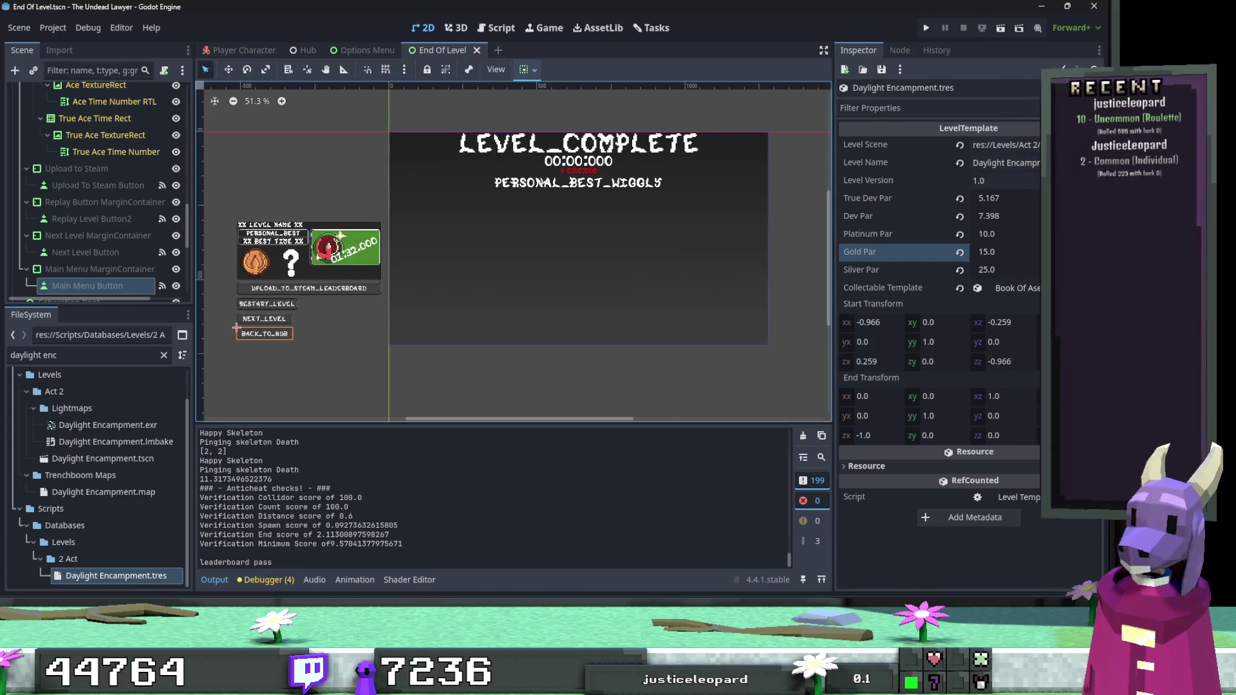